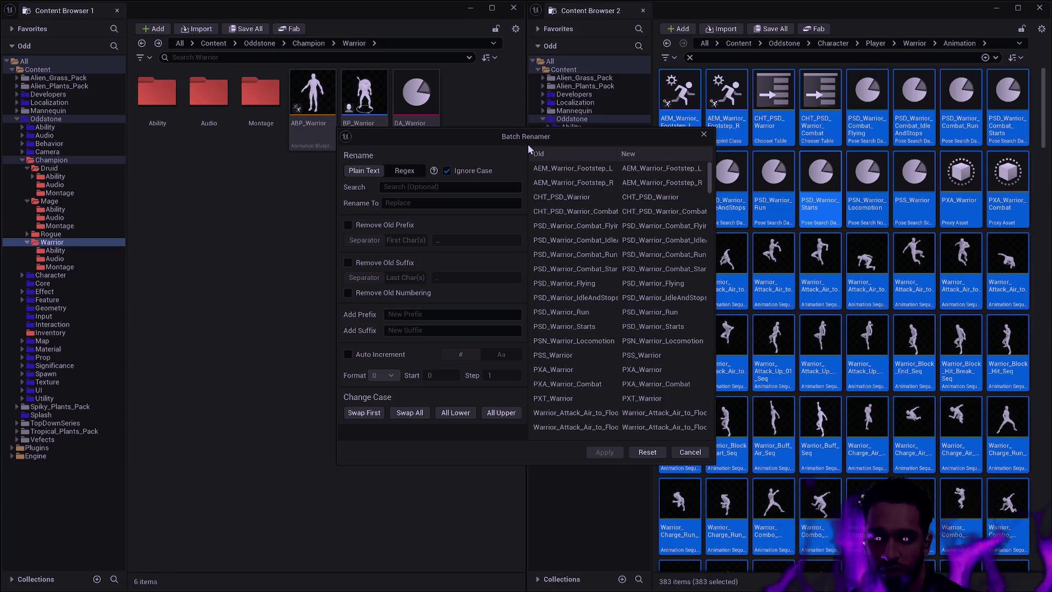
Set the Batch Renamer to replace 'Warrior' with 'Shield' in the asset names
left_click(440, 186)
type("Warrior")
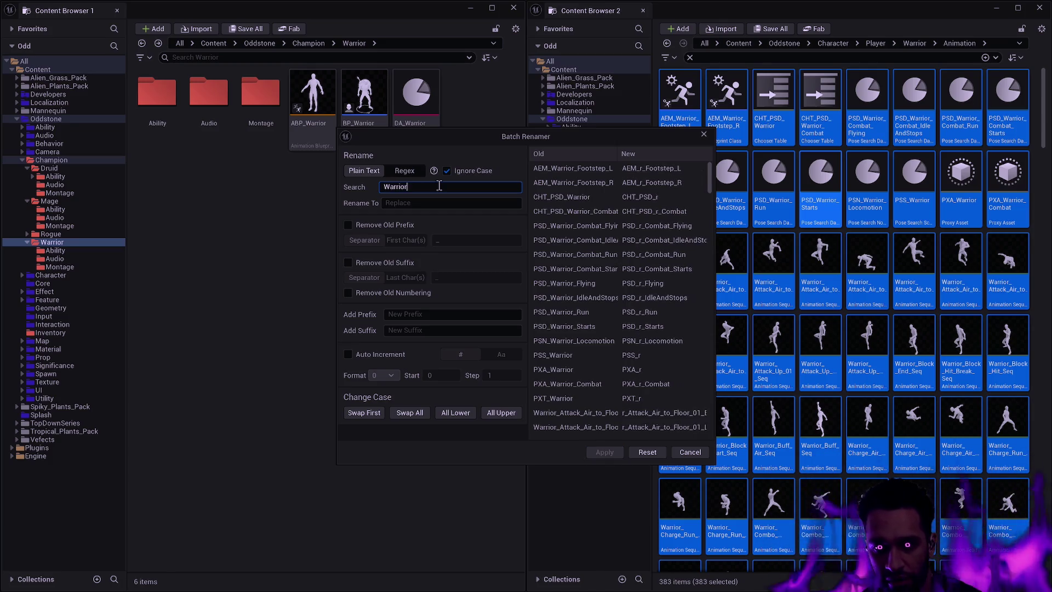
key("Tab")
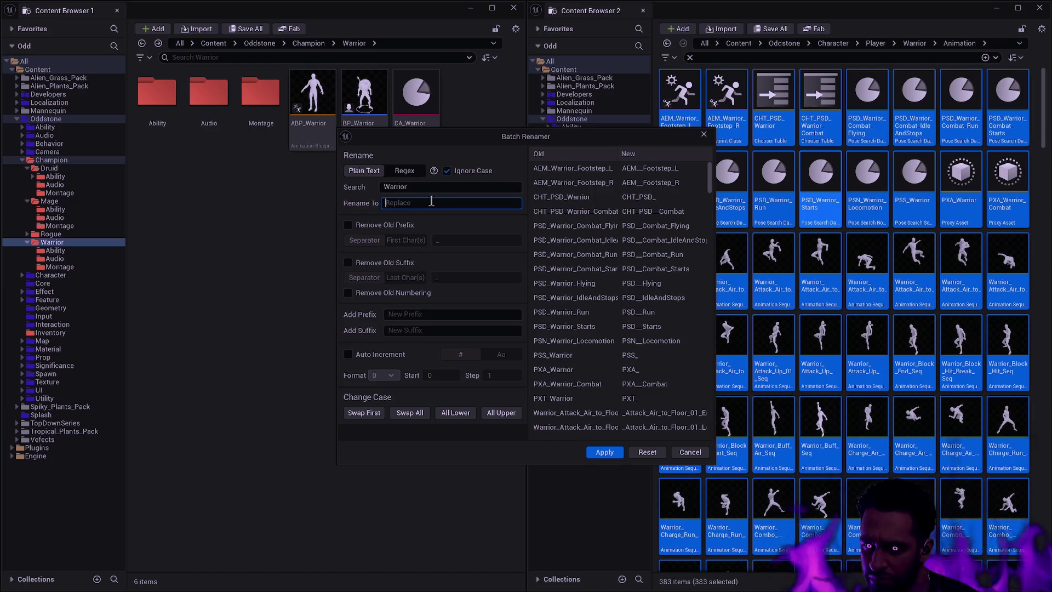
type("Shield")
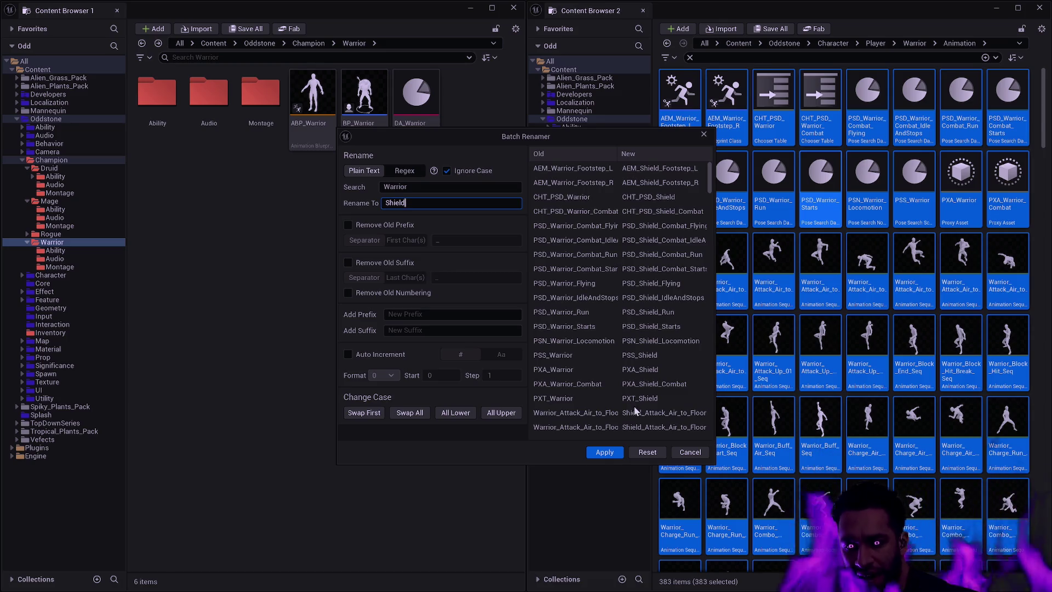
Apply the rename so all 383 Warrior animation assets read Shield
left_click(605, 453)
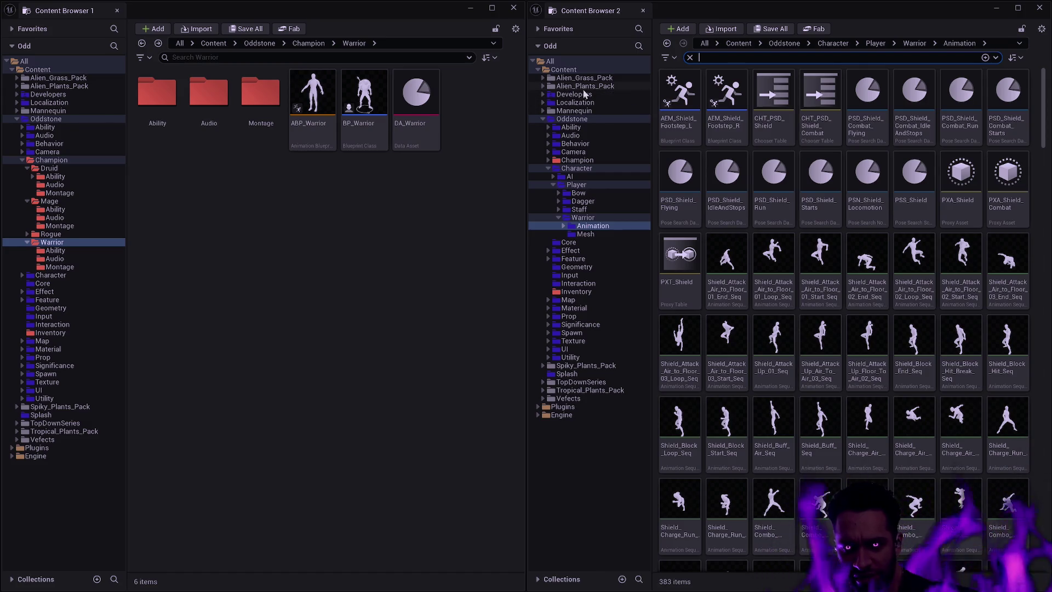
scroll(935, 224, "down", 2)
scroll(936, 224, "down", 3)
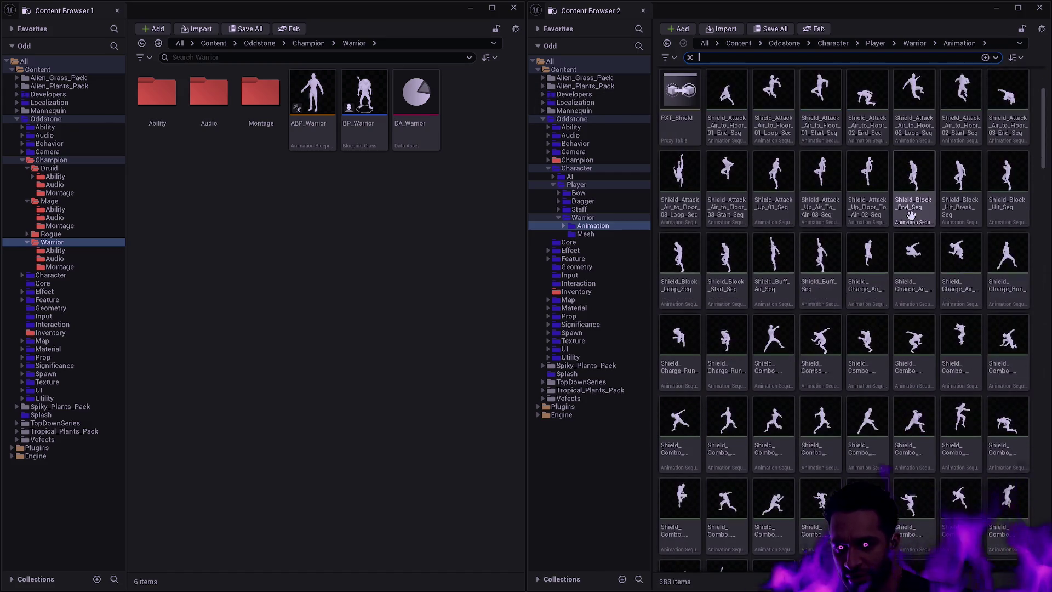
scroll(879, 251, "up", 3)
mouse_move(878, 250)
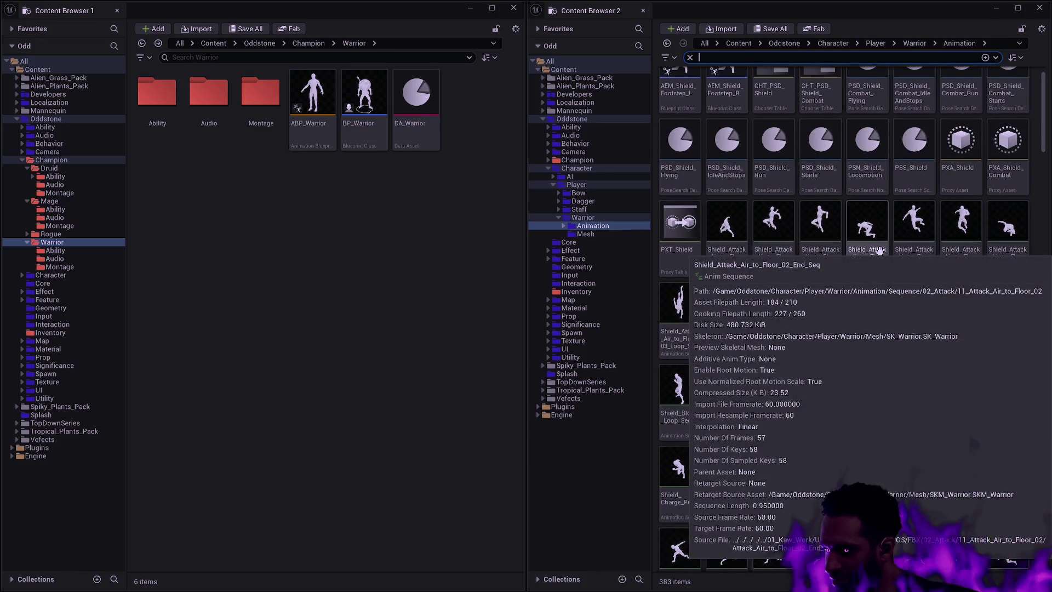
scroll(871, 248, "up", 1)
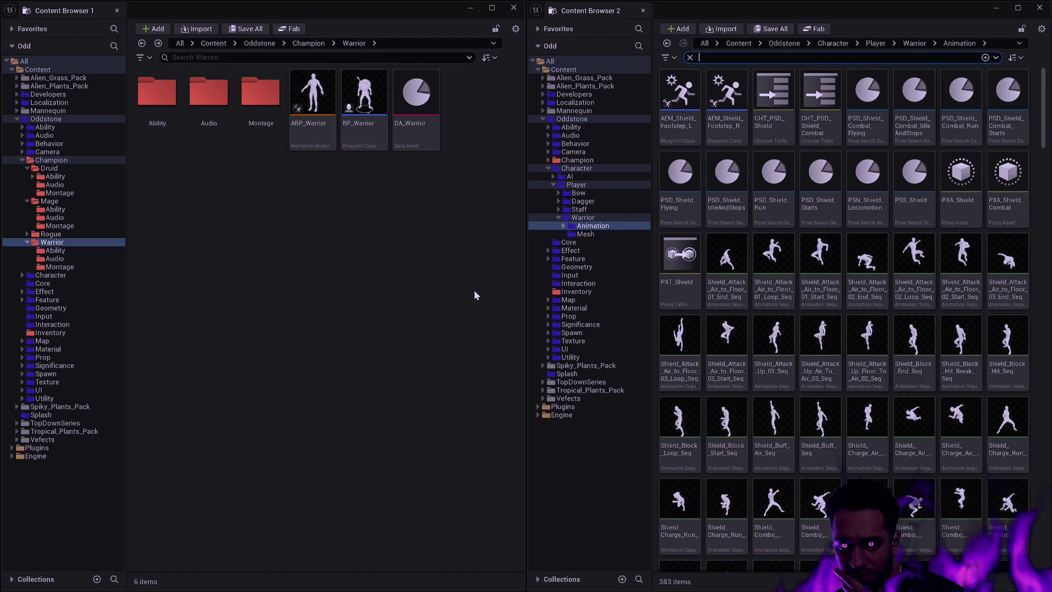
List all 772 assets under the Player's Warrior folder, then collapse its subfolders in the tree
left_click(559, 219)
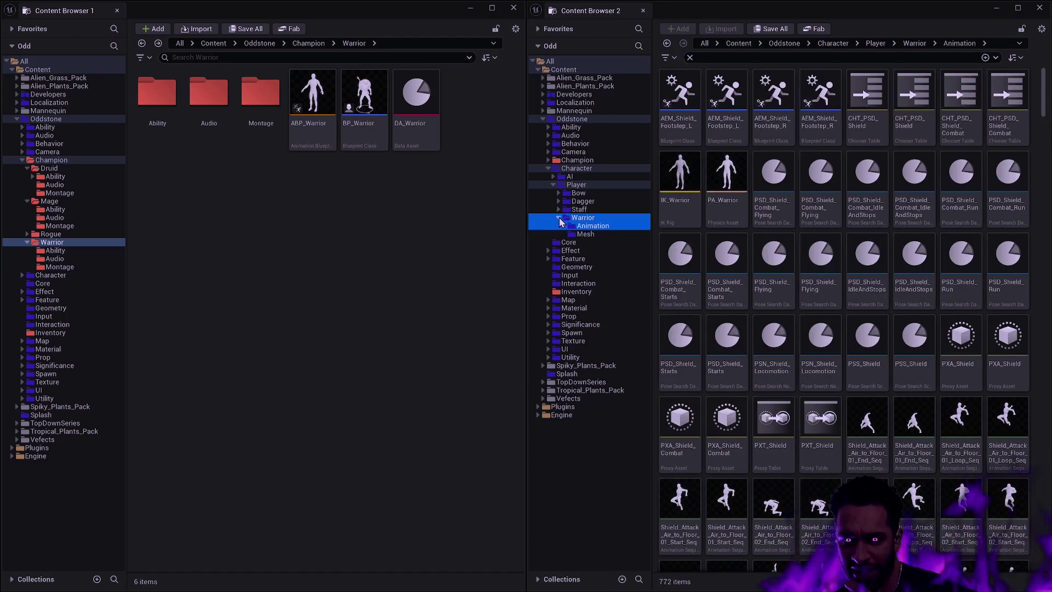
left_click(478, 199)
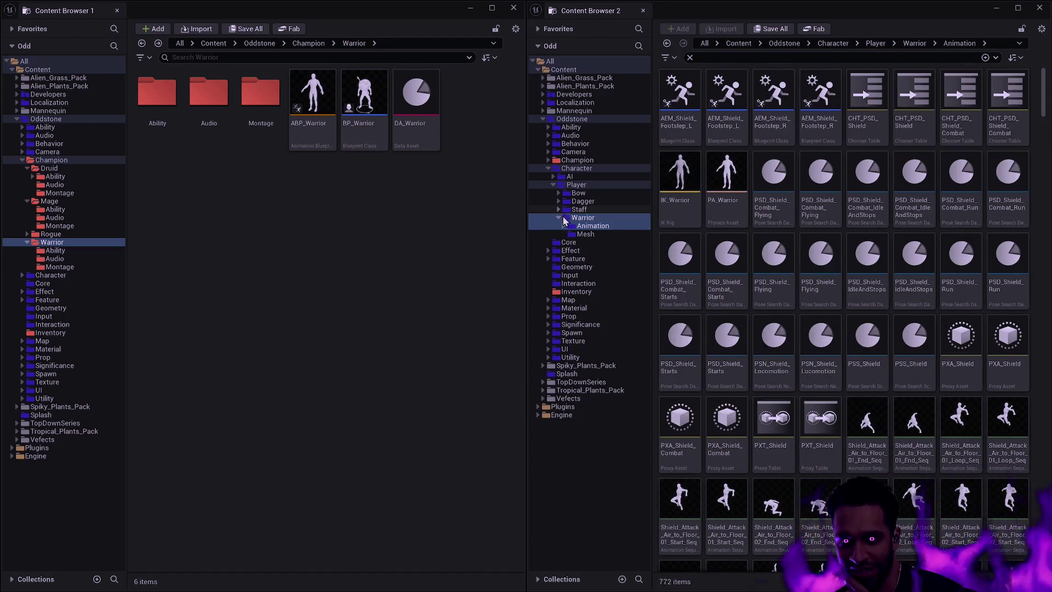
left_click(559, 220)
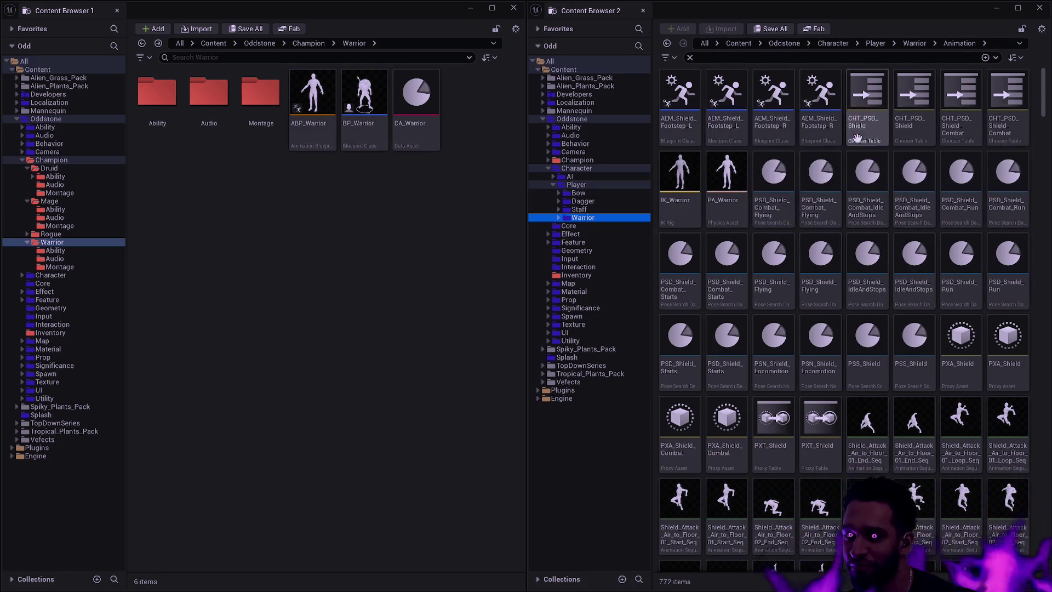
Clear the filter and browse the Warrior and Dagger folders, ending in the Player folder
left_click(690, 57)
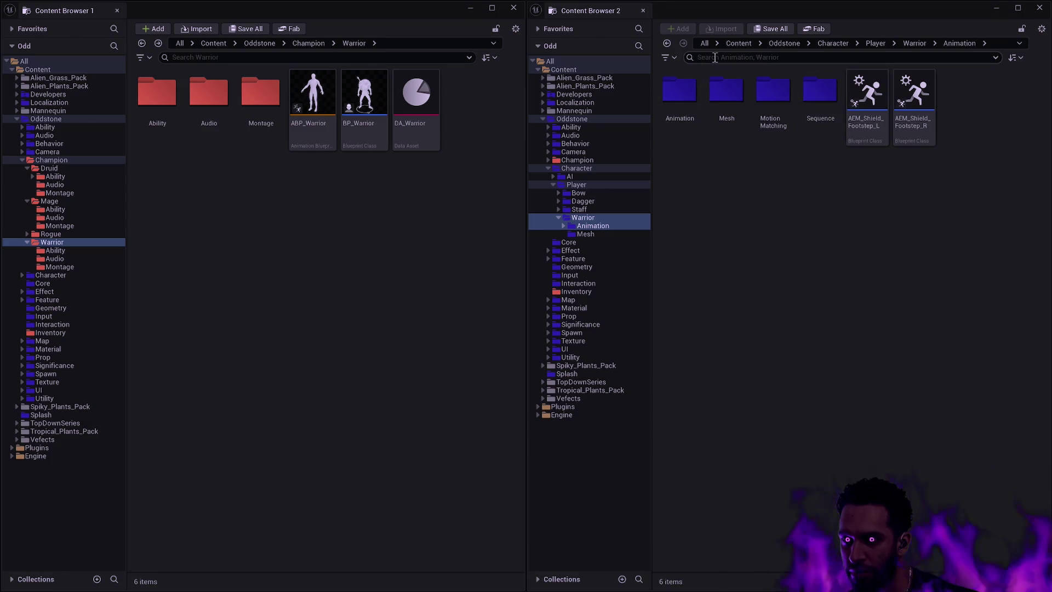
left_click(592, 225)
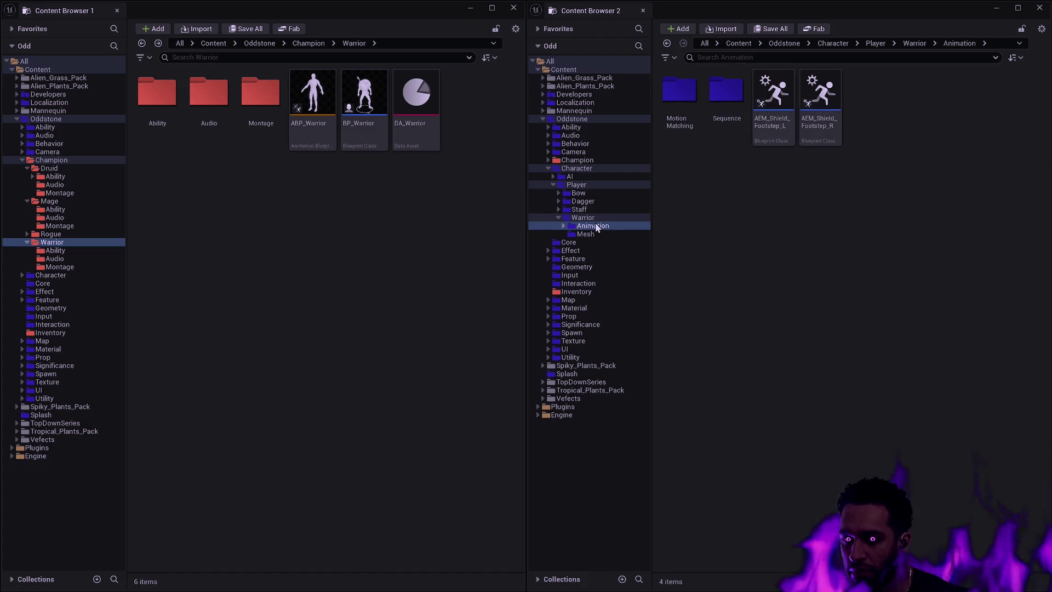
left_click(586, 201)
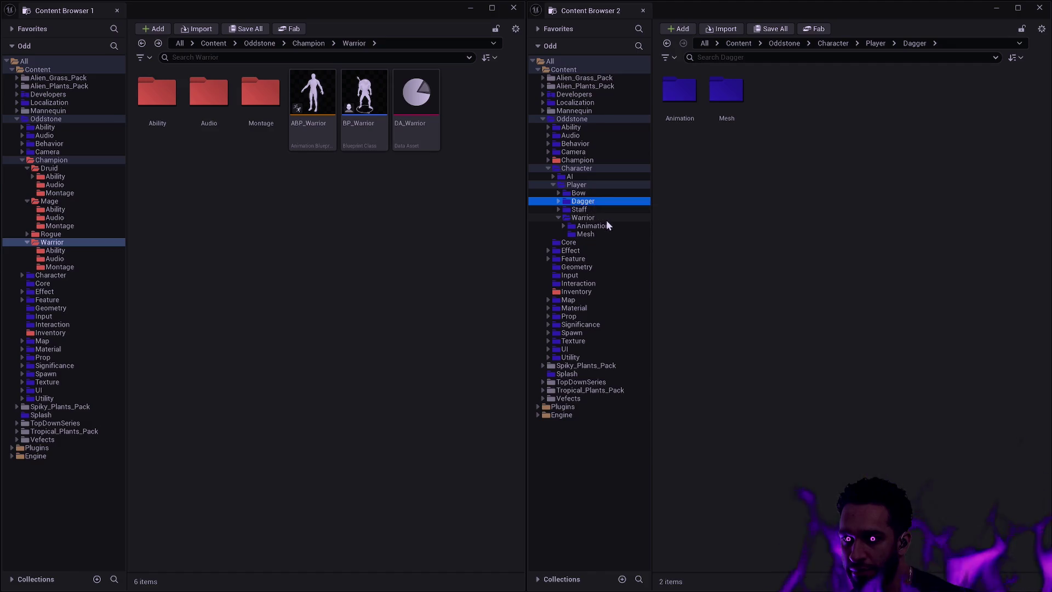
left_click(605, 219)
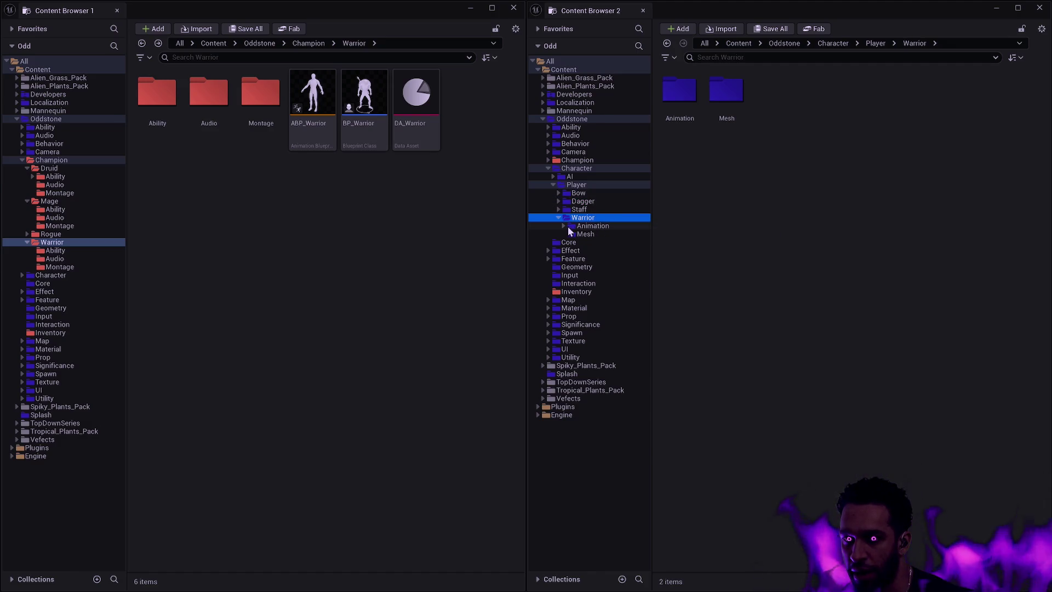
left_click(577, 184)
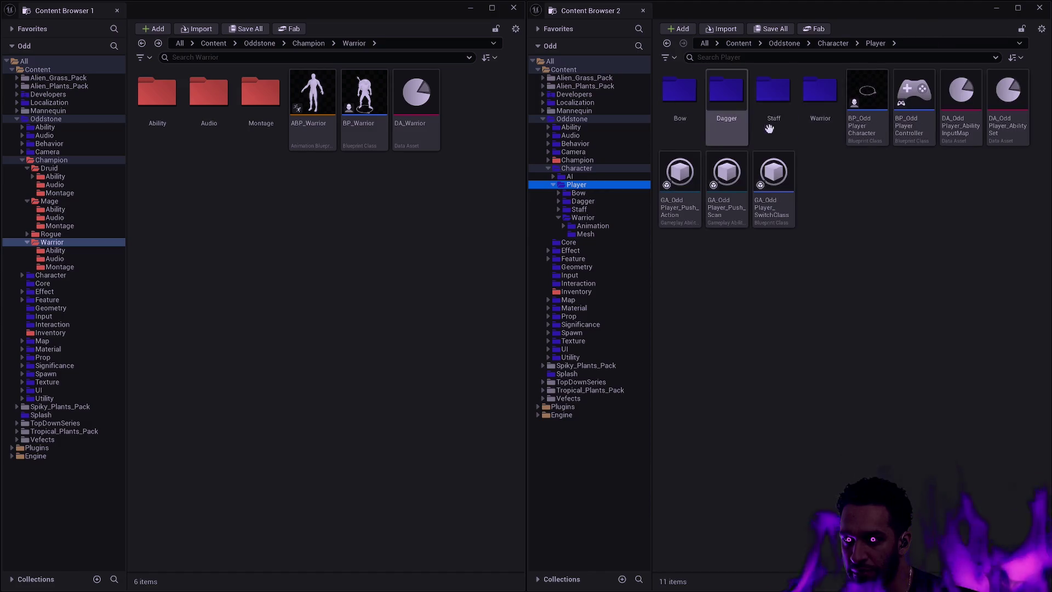
Rename the Player's Warrior folder to Shield with F2
left_click(805, 110)
key("F2")
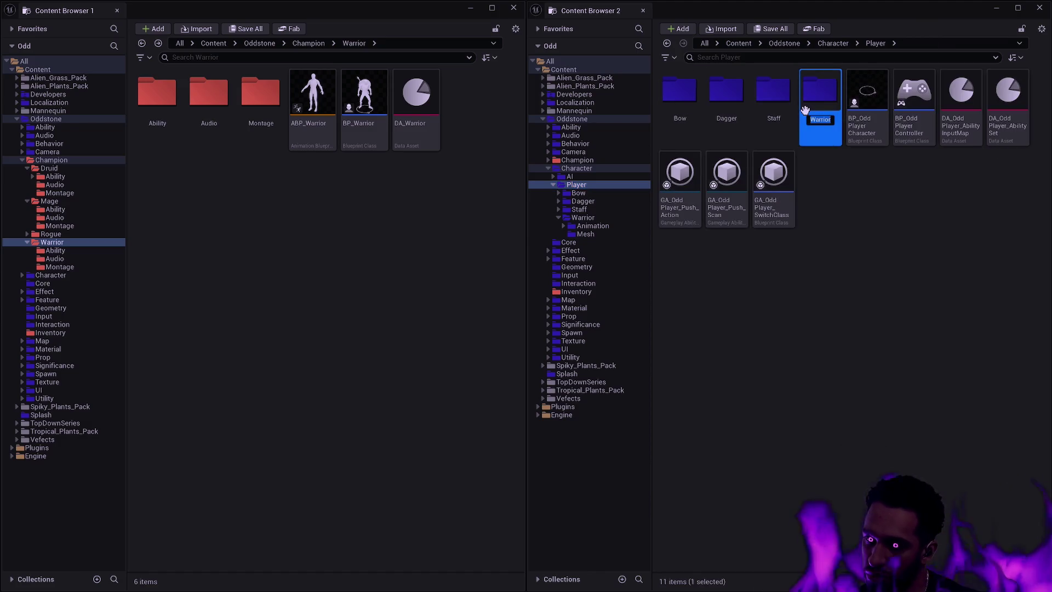
type("Shield")
key("Return")
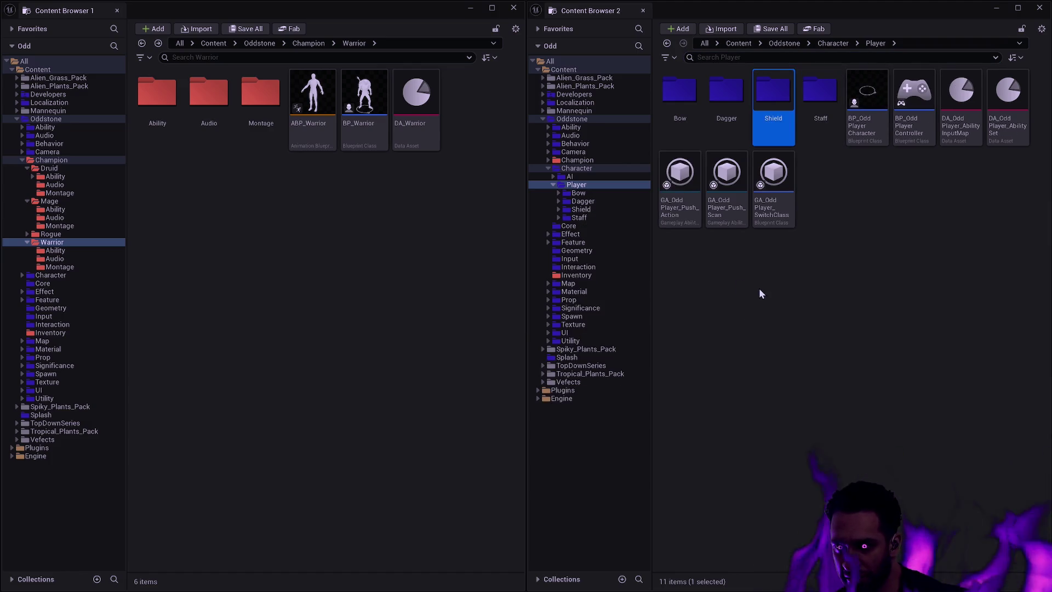
Collapse the Mage, Druid and Warrior folders in the tree and show Champion's contents
left_click(761, 287)
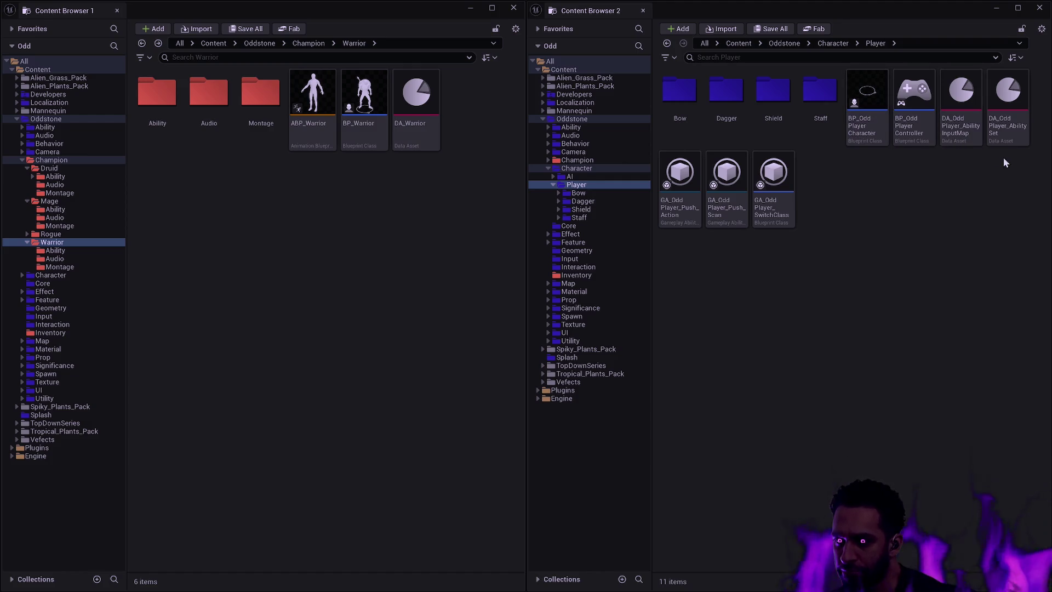
mouse_move(926, 121)
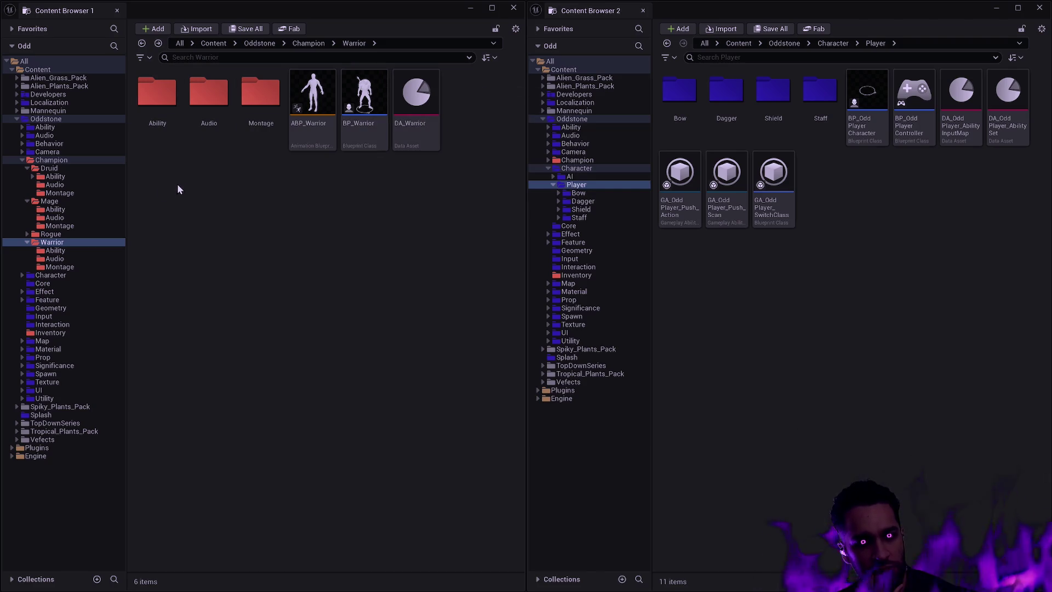
left_click(32, 177)
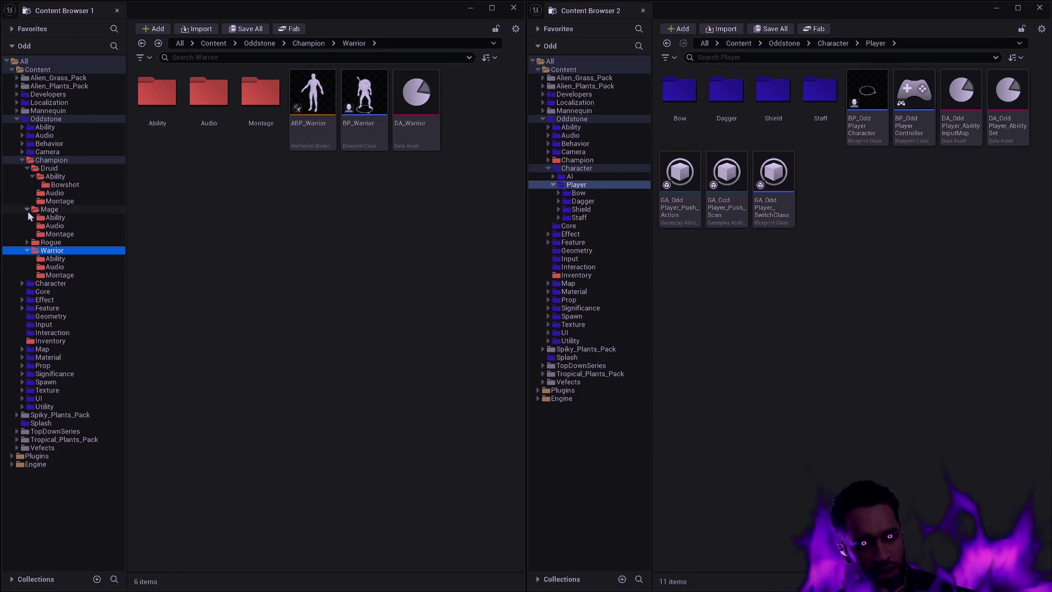
left_click(27, 210)
left_click(27, 168)
left_click(27, 193)
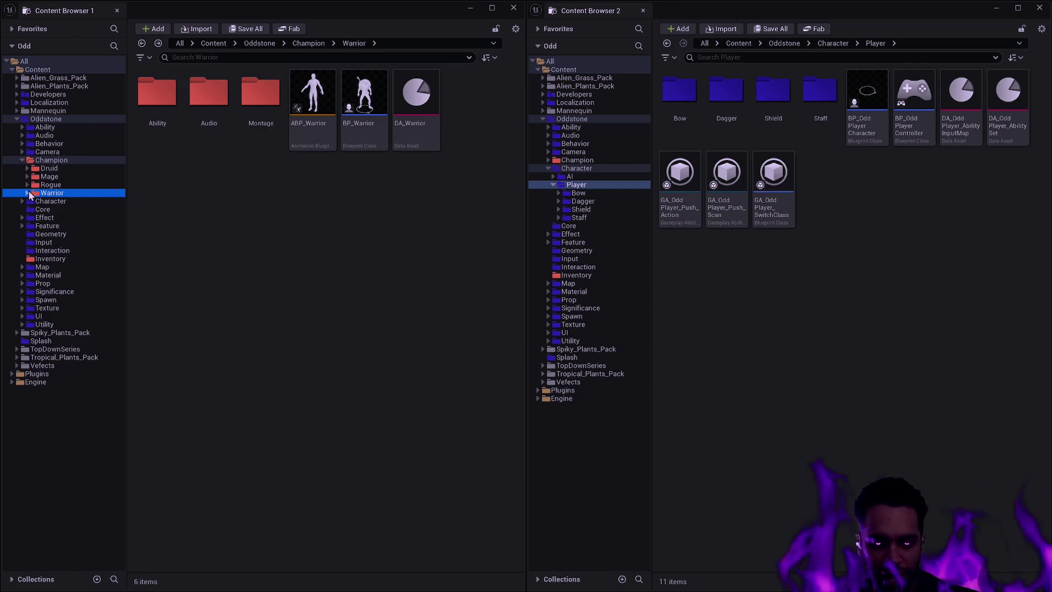
left_click(50, 160)
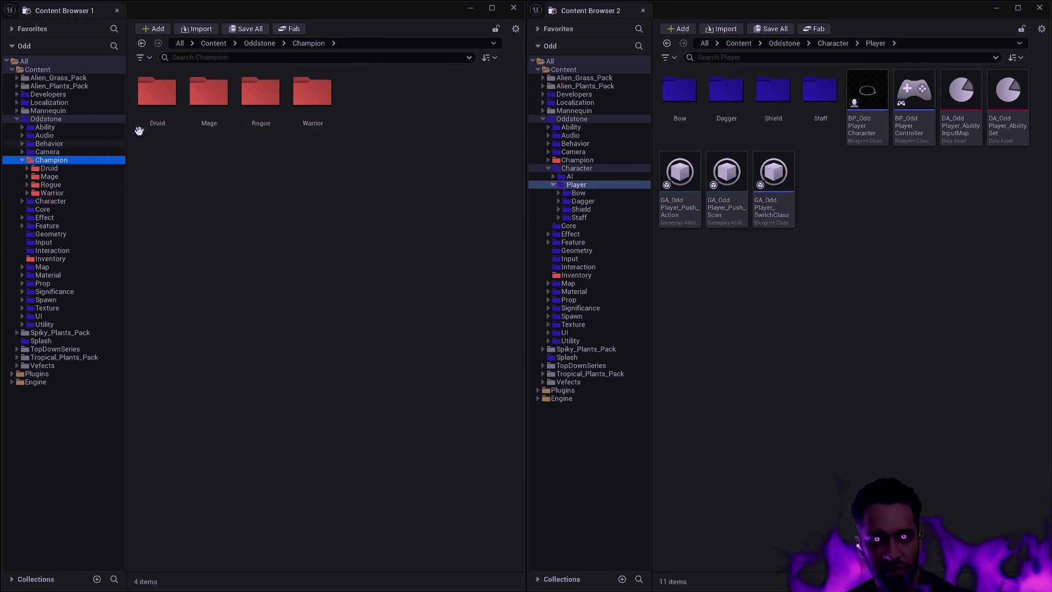
Open the Druid folder in the first browser and peek into its Montage subfolder
double_click(158, 99)
left_click(265, 133)
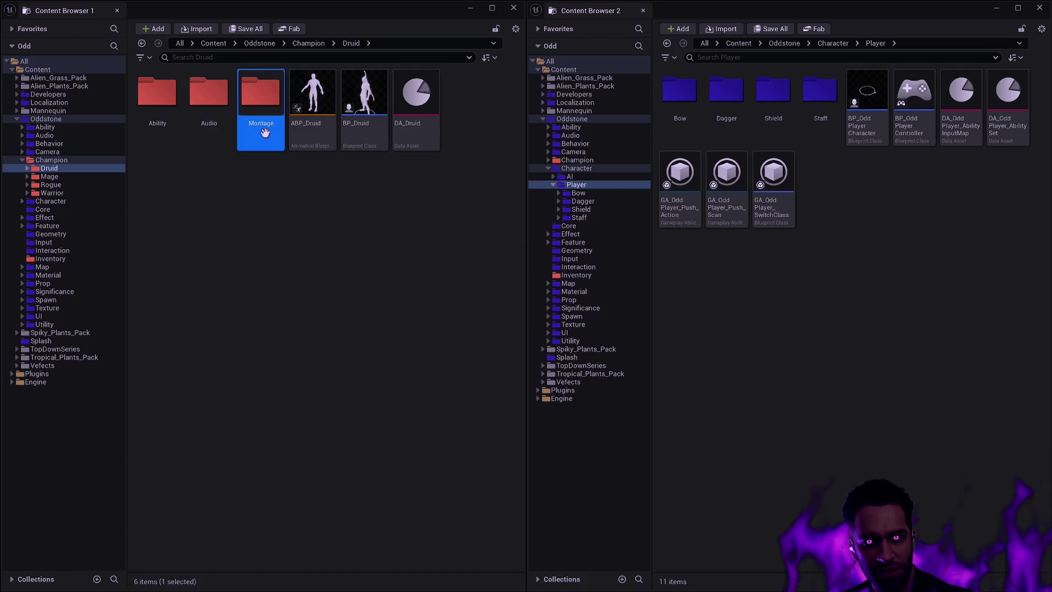
double_click(265, 133)
key("alt+Left")
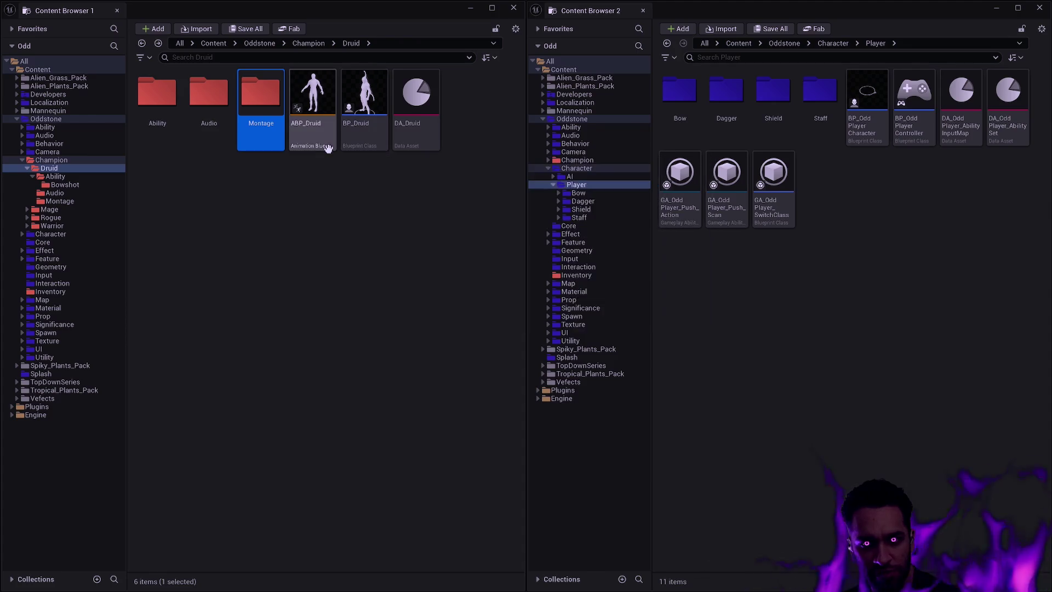
Open Bow in the second browser, expand Animation recursively and select all its subfolders
double_click(670, 107)
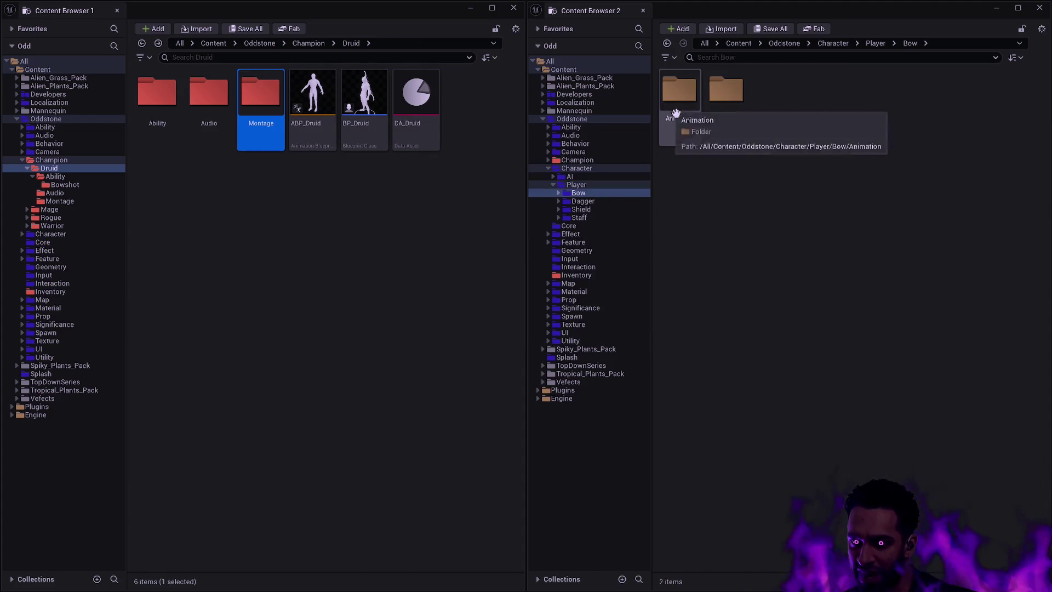
left_click(558, 193)
left_click(558, 218, "shift")
left_click(558, 218)
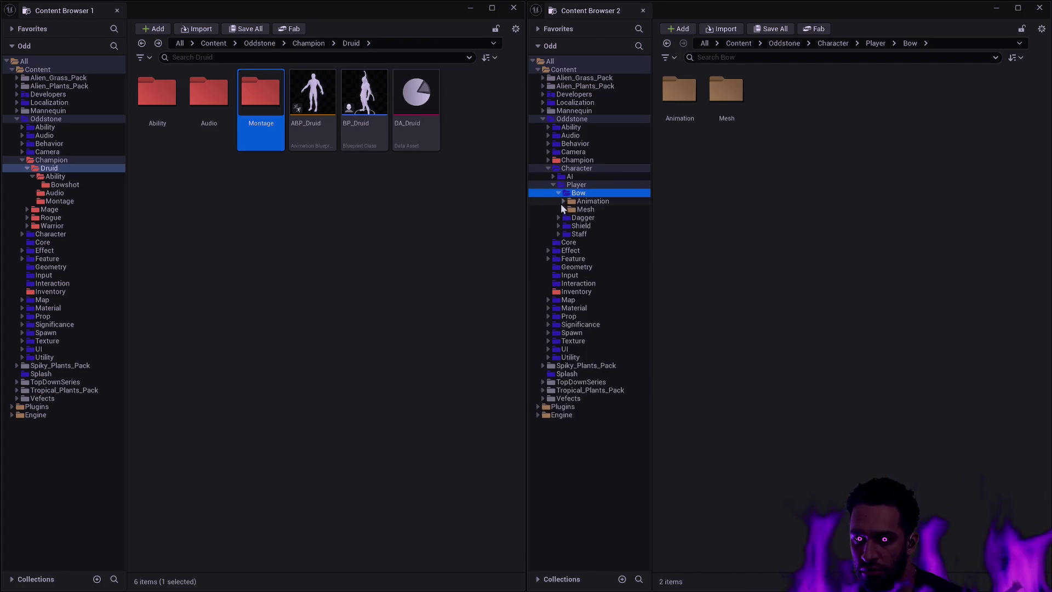
left_click(563, 201)
left_click(563, 201, "shift")
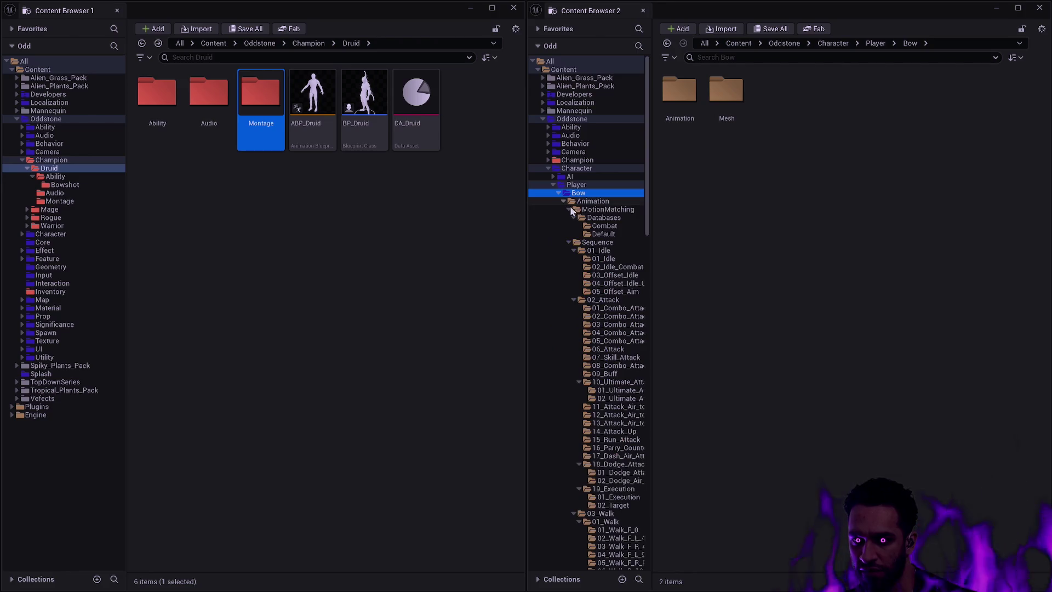
left_click(591, 201)
scroll(646, 296, "down", 10)
scroll(652, 394, "down", 10)
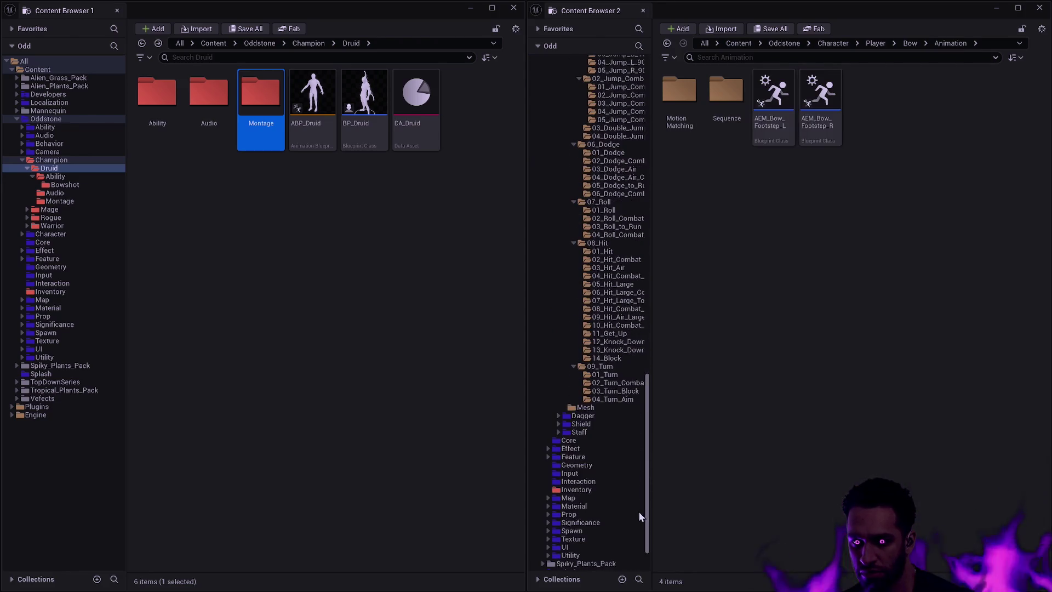
left_click(597, 407, "shift")
Colour the selected Animation subfolders blue with Set Color
right_click(629, 273)
mouse_move(698, 372)
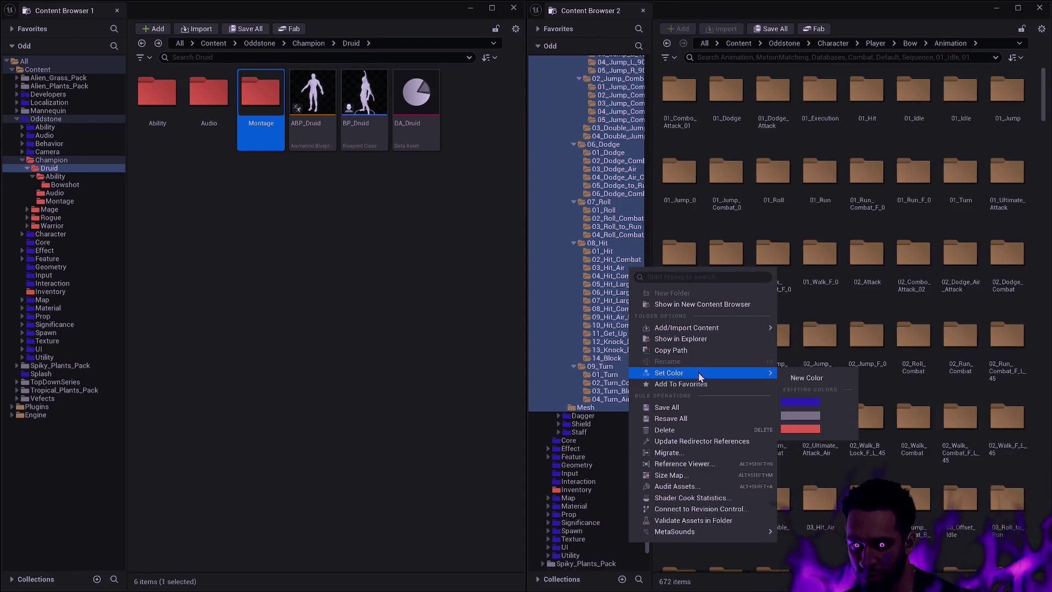
left_click(784, 404)
Check the MotionMatching and Sequence folders, then return to Animation and collapse it
key("alt+Left")
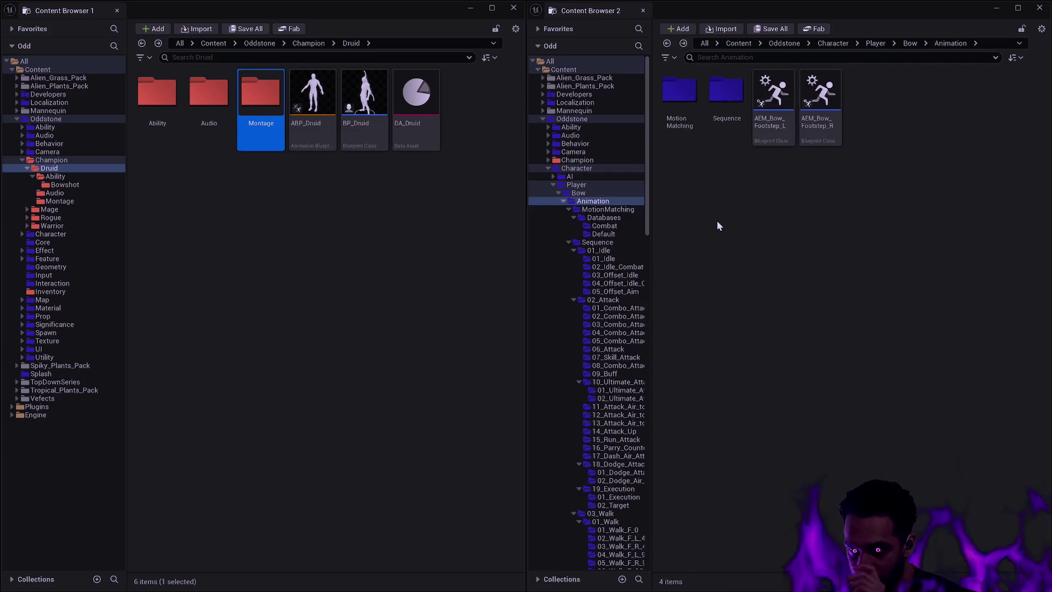
double_click(679, 92)
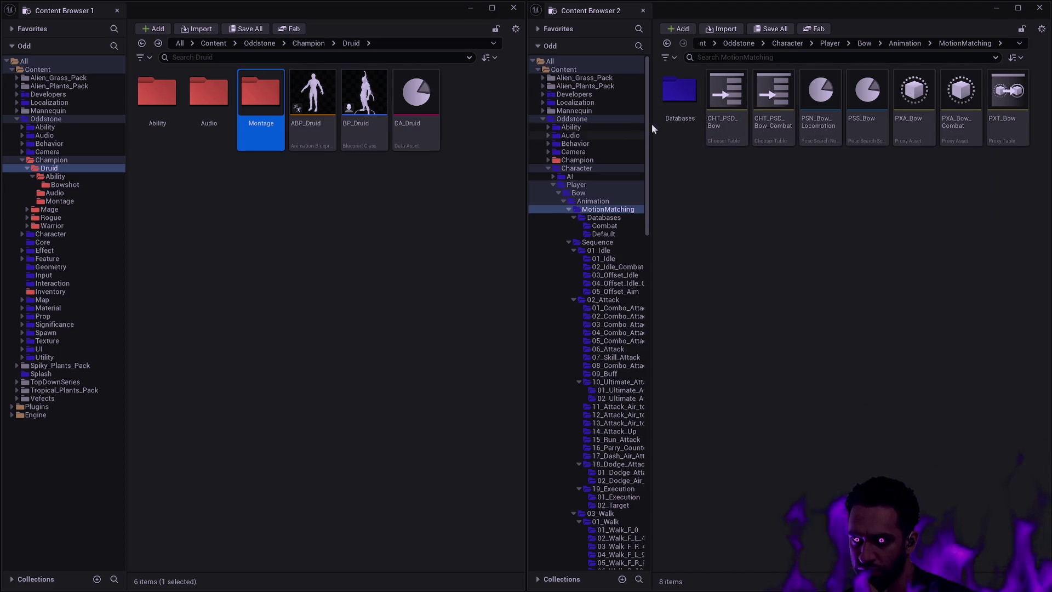
key("alt+Left")
double_click(726, 126)
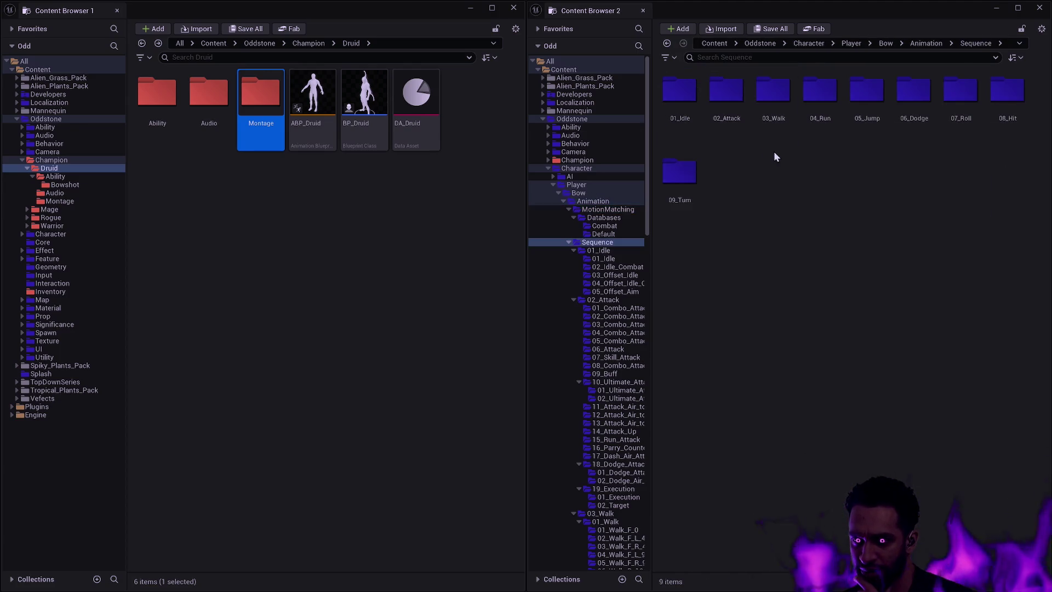
key("alt+Left")
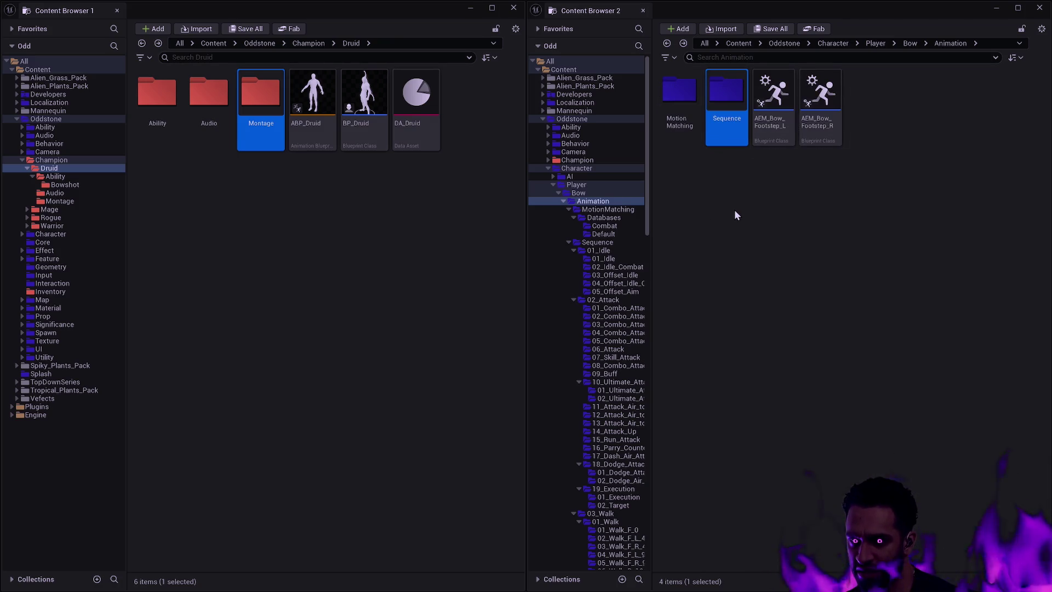
left_click(819, 198)
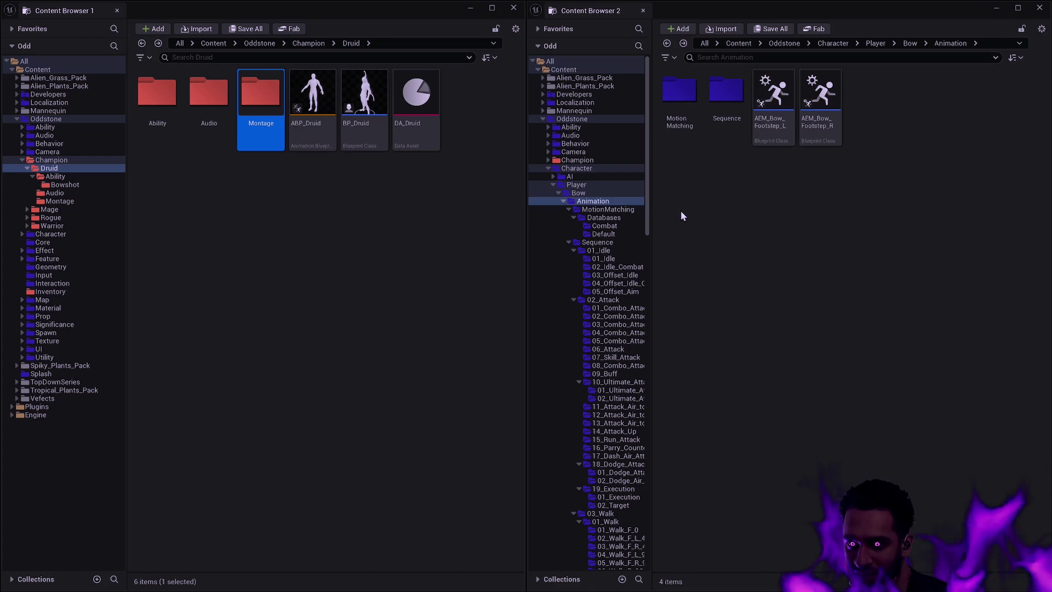
left_click(563, 201)
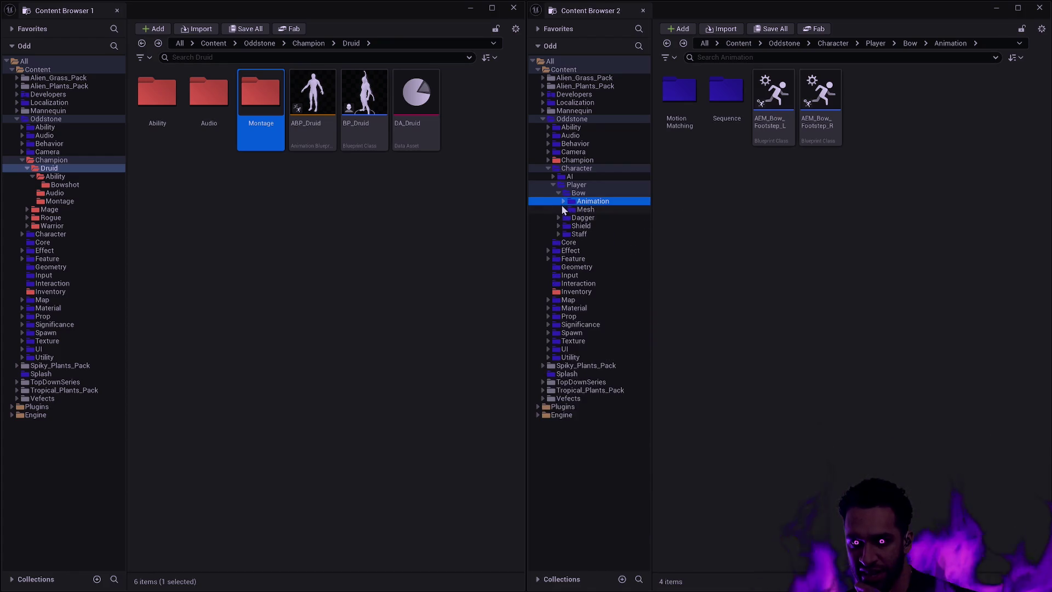
Collapse Bow in the tree and list the Player folder's 11 items
left_click(575, 193, "ctrl")
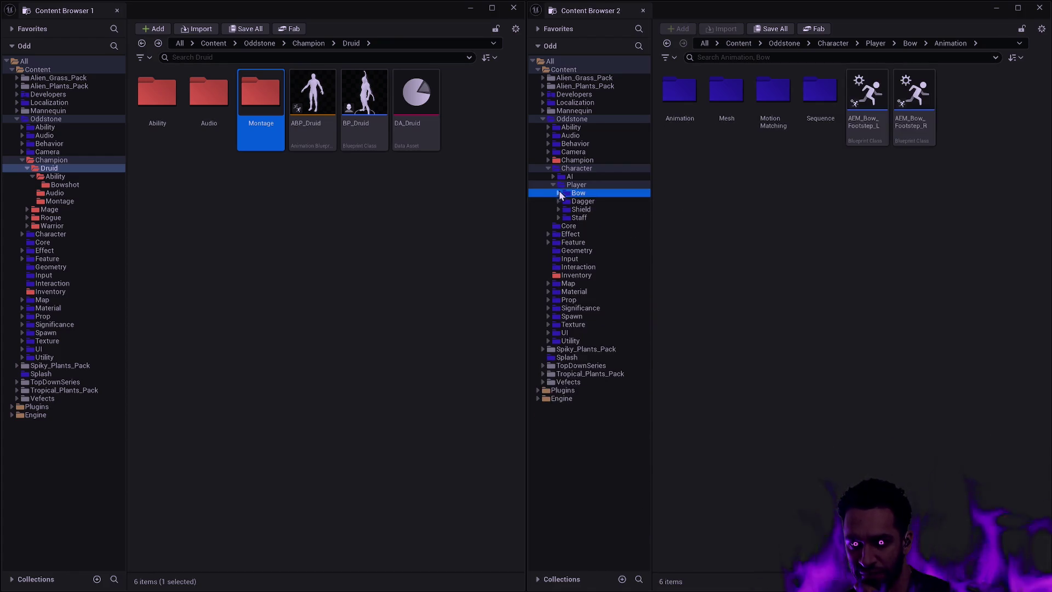
left_click(589, 185)
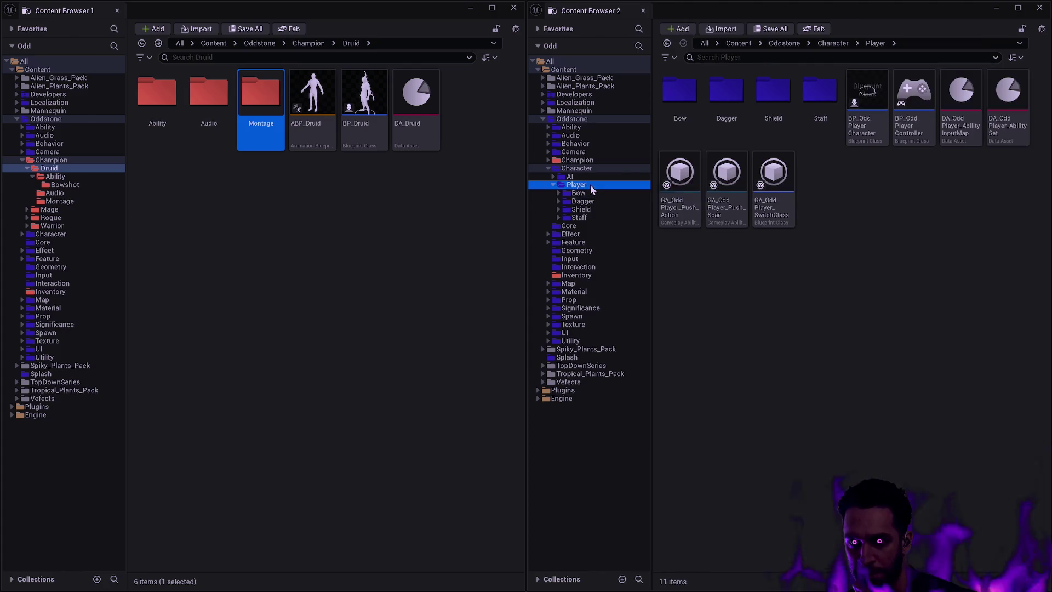
left_click(812, 214)
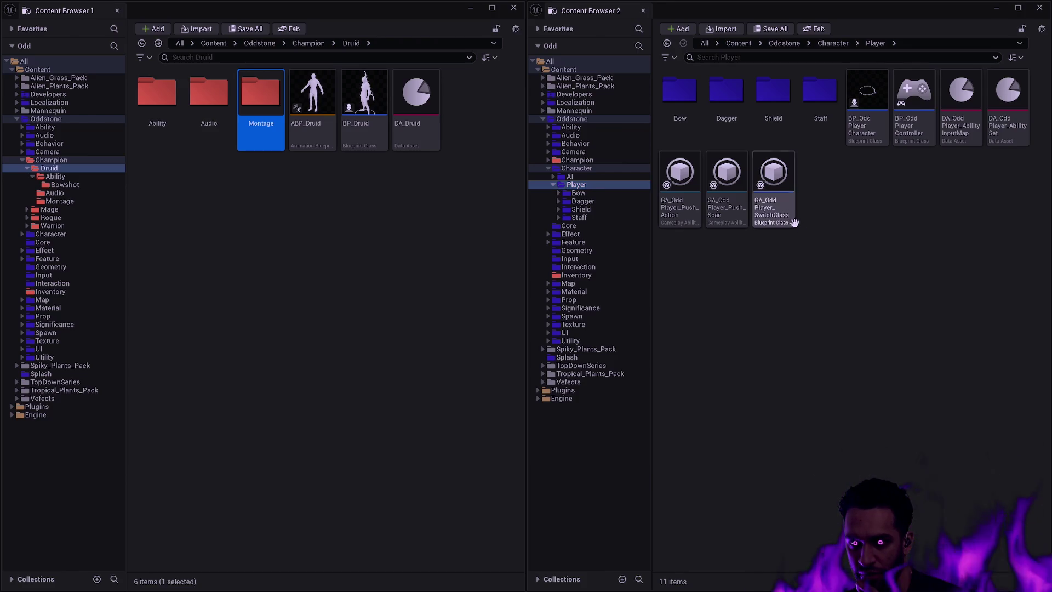
mouse_move(791, 223)
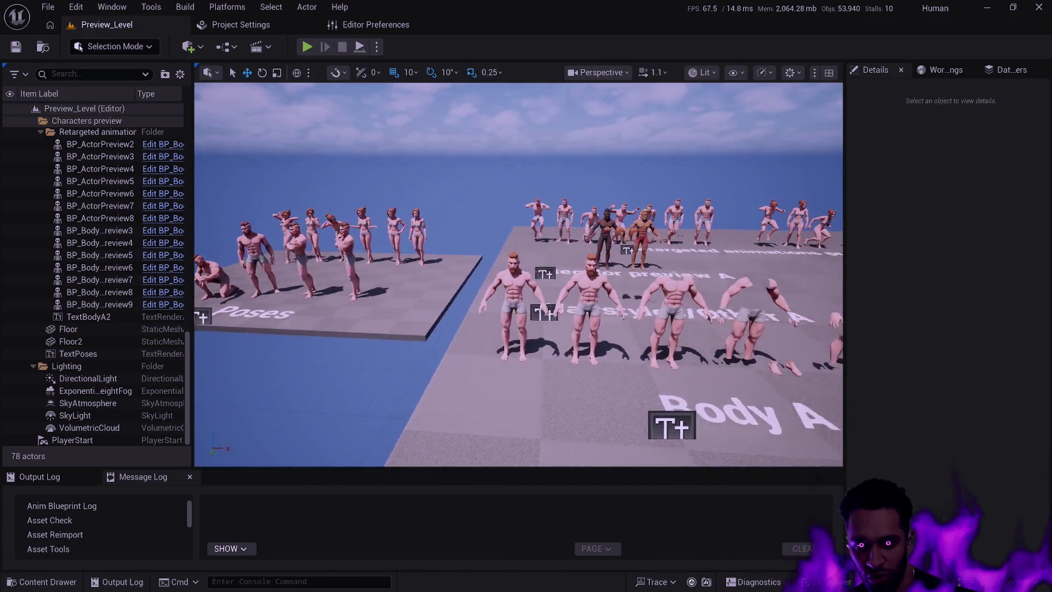
Fly the viewport camera forward and check the Content Drawer's Oddstone Player folder
key("w")
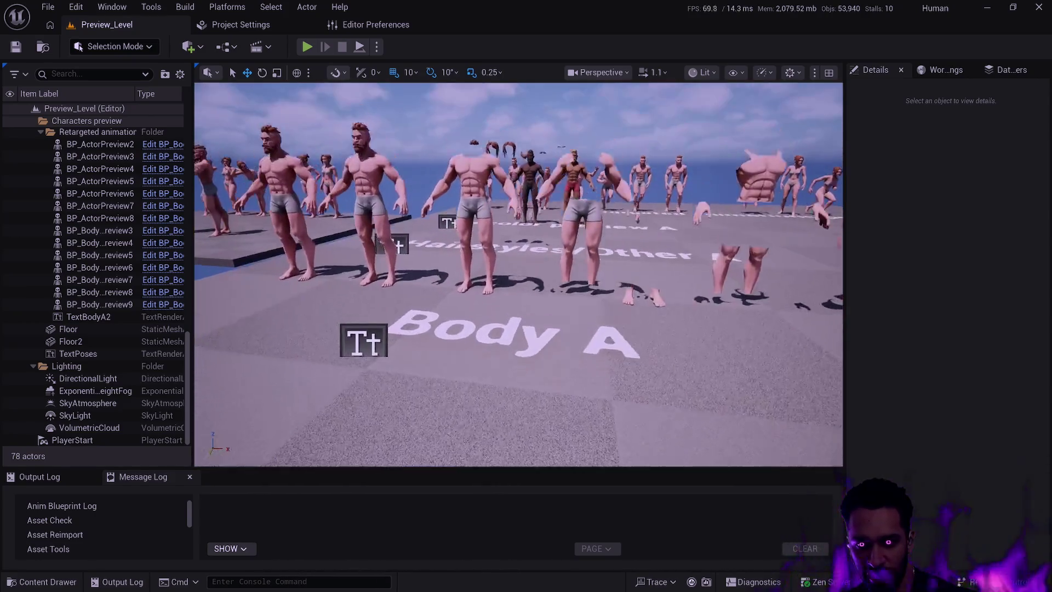
key("ctrl+space")
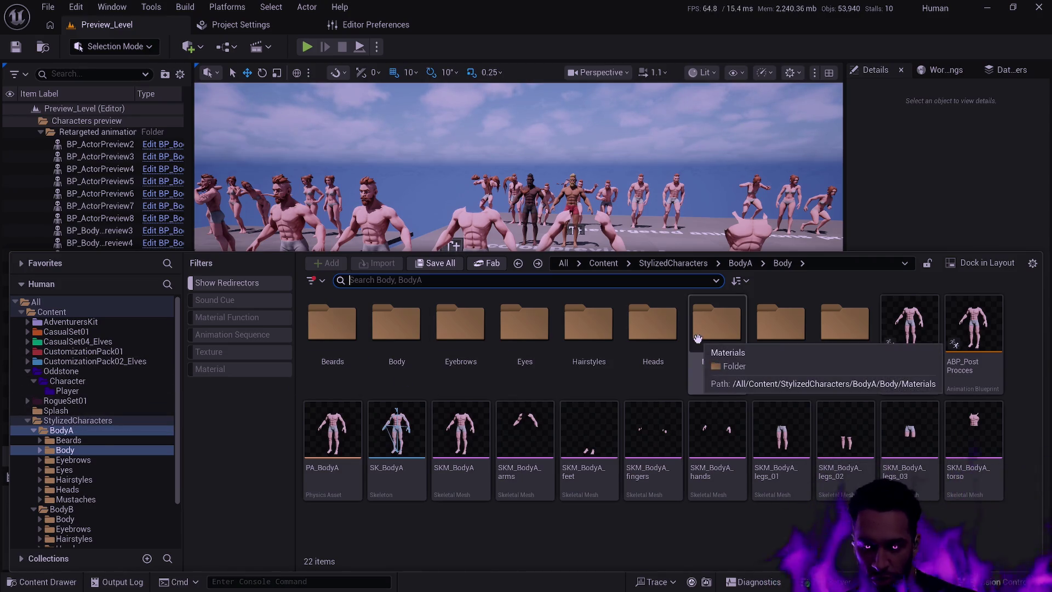
left_click(82, 372)
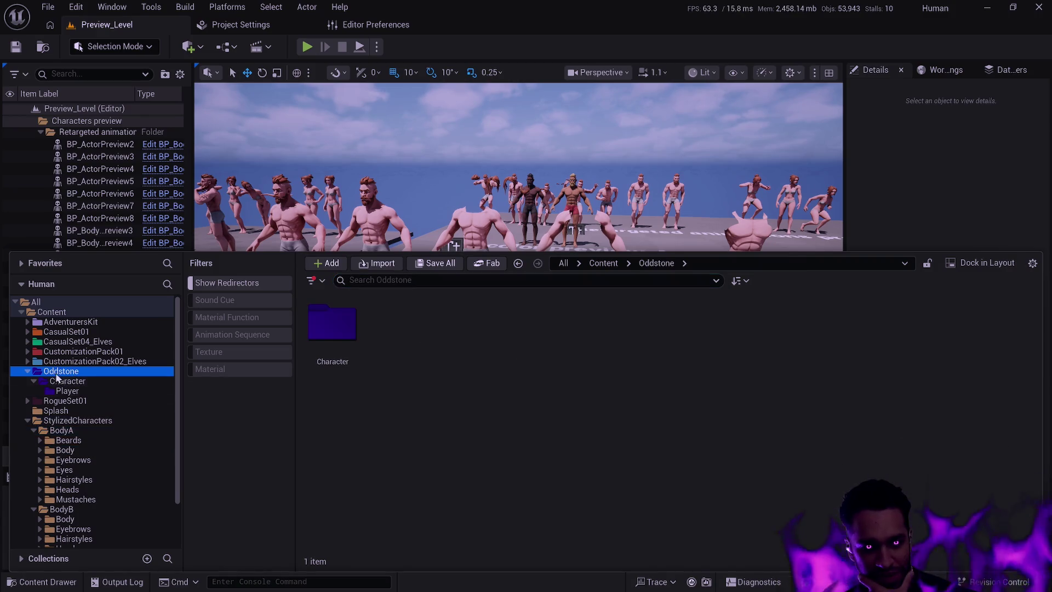
left_click(69, 392)
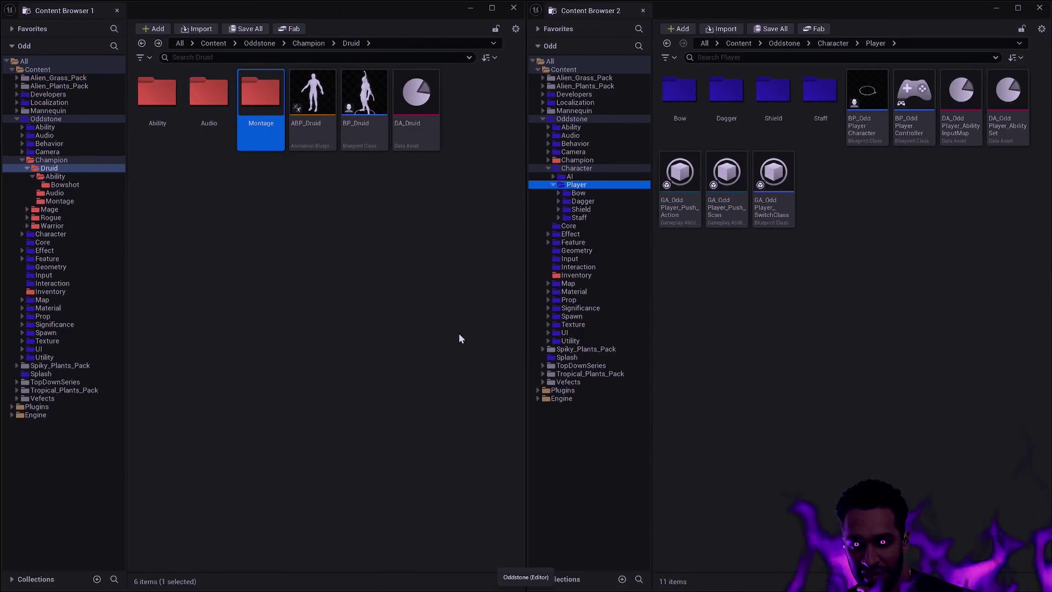
Look inside the Shield folder, then return to the Player folder's contents
left_click(581, 210)
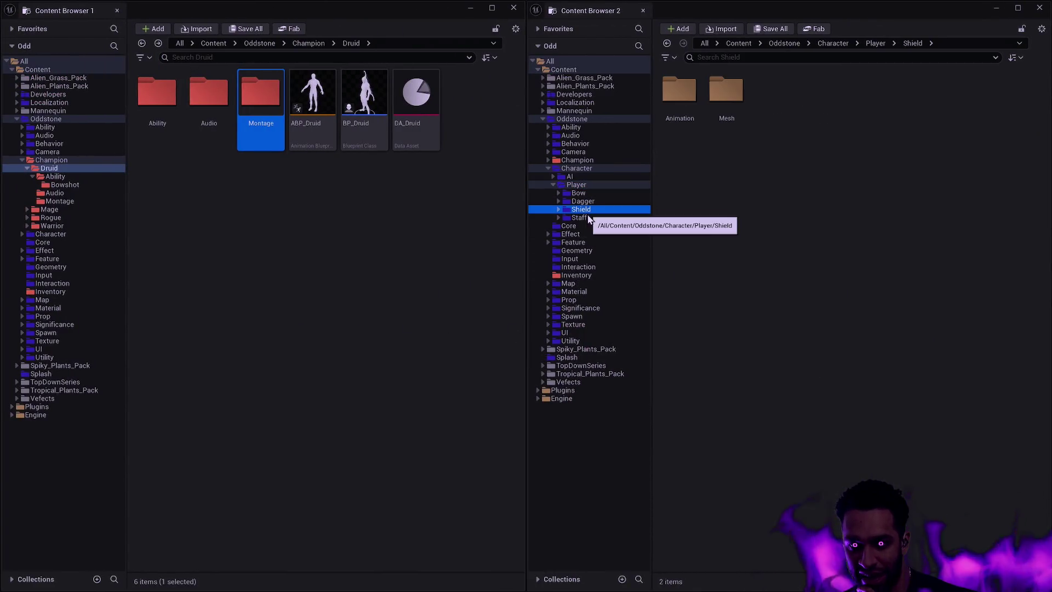
left_click(576, 185)
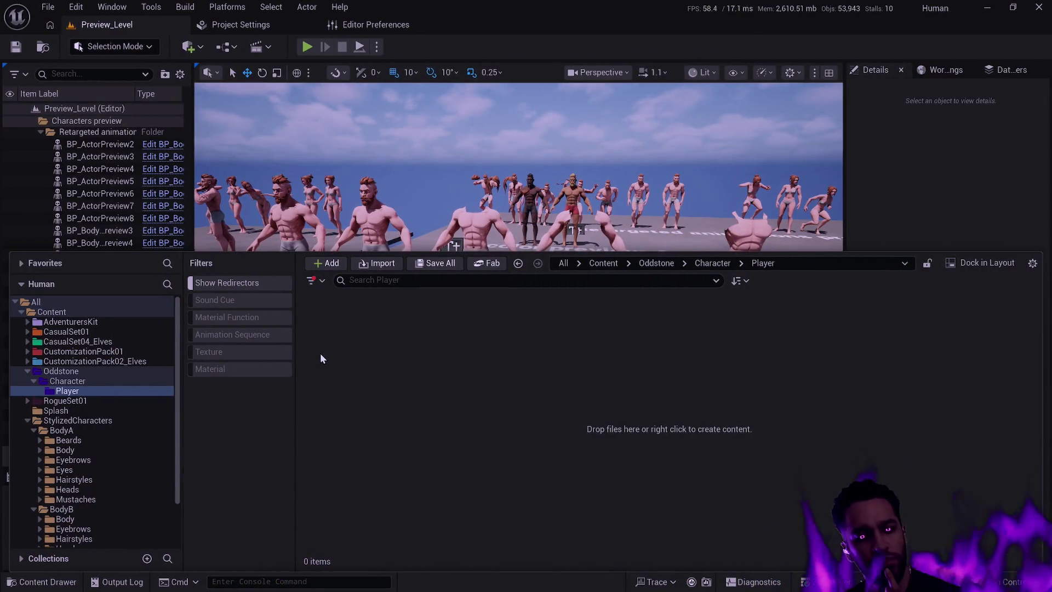
Reselect the Player folder and scroll the tree to show its Bow, Dagger, Shield and Staff folders
left_click(177, 399)
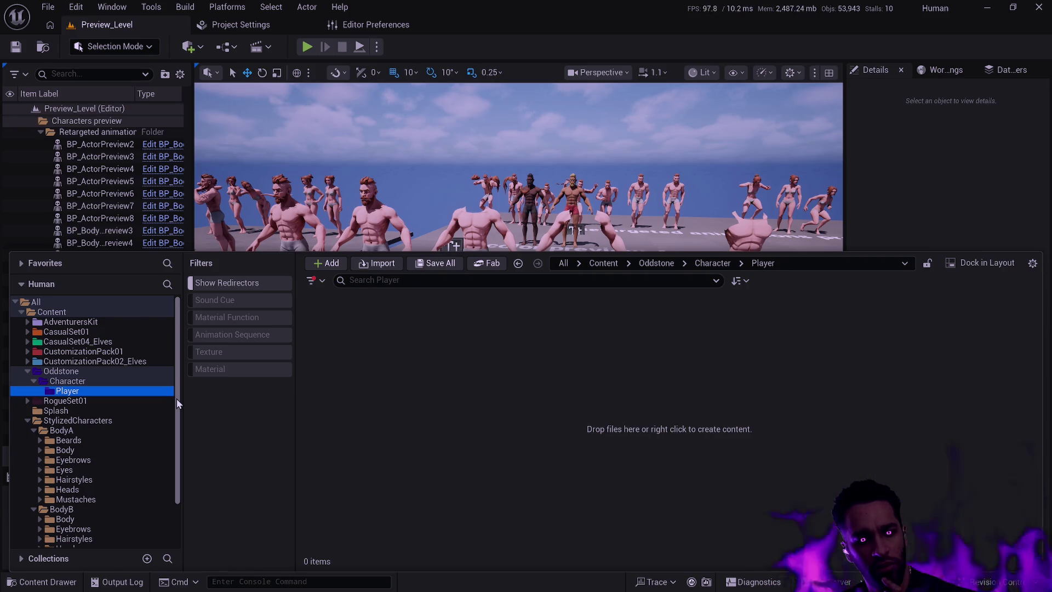
left_click_drag(176, 398, 173, 462)
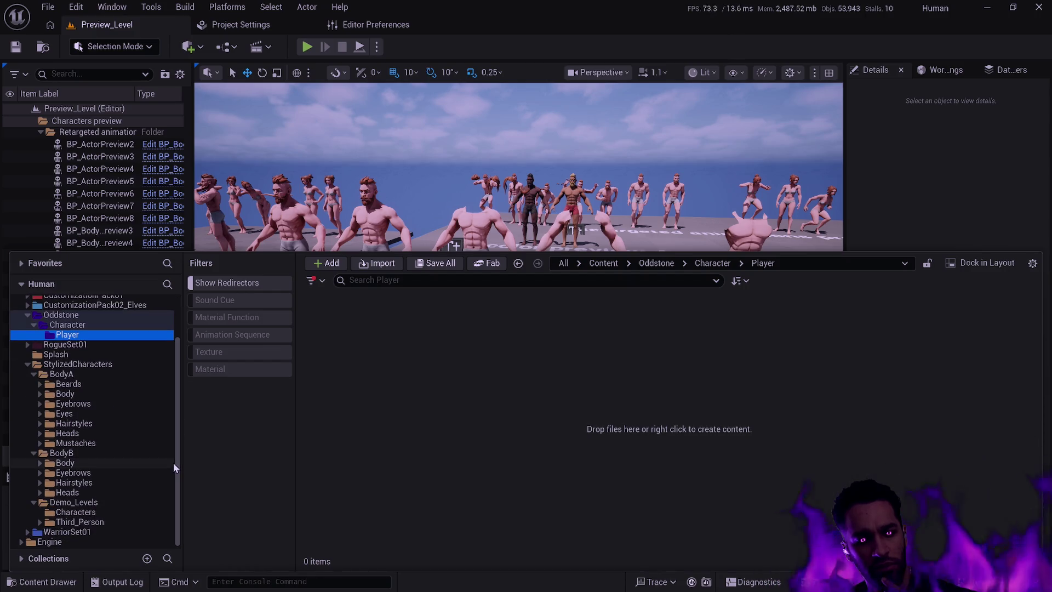
scroll(151, 460, "up", 3)
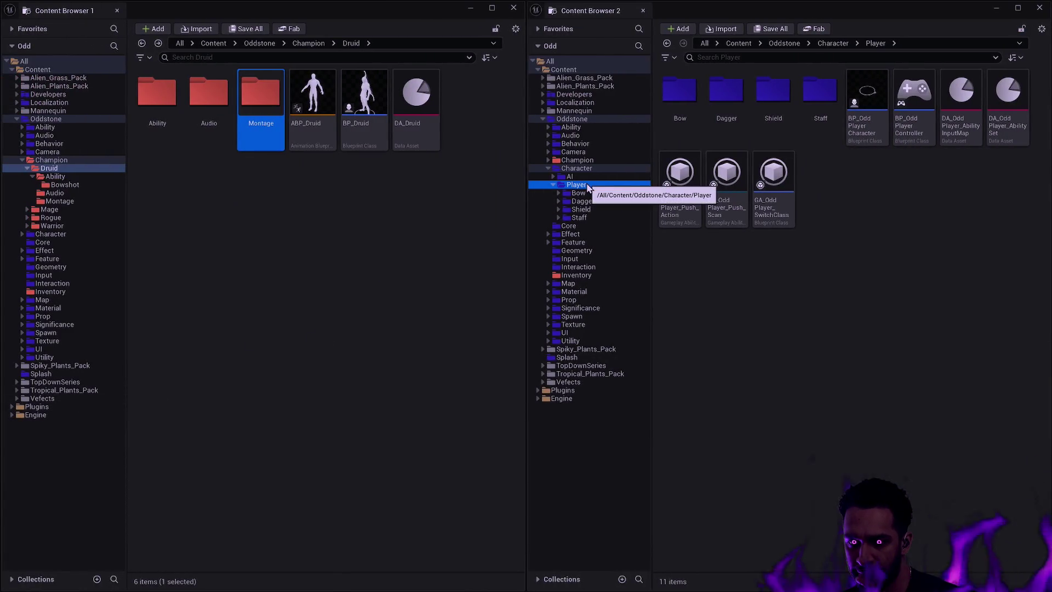
Create a new folder named Equipment inside Player and colour it blue
right_click(787, 294)
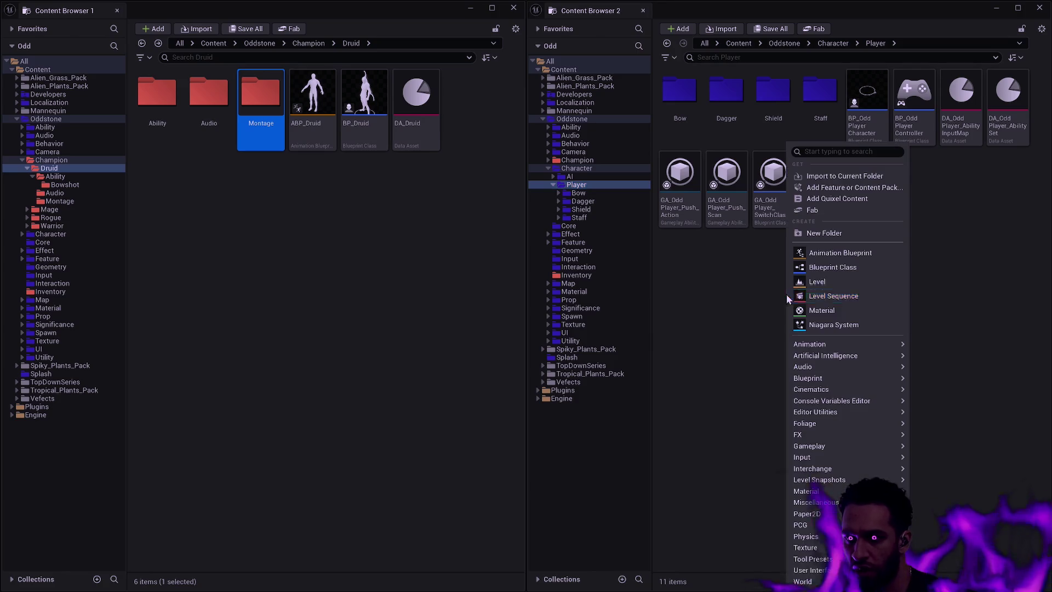
left_click(834, 237)
type("Equipment")
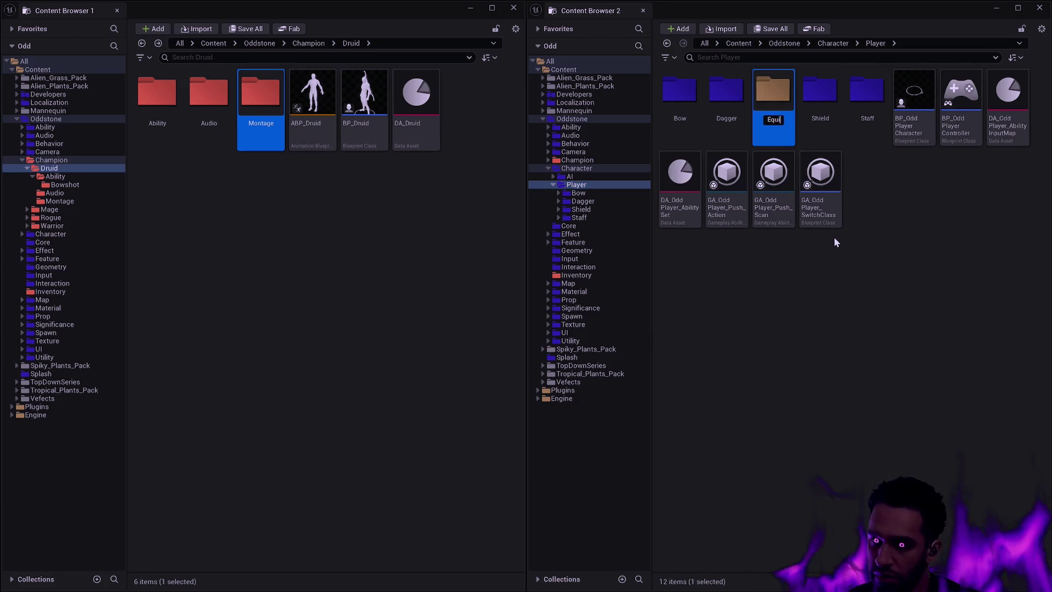
key("Return")
right_click(781, 108)
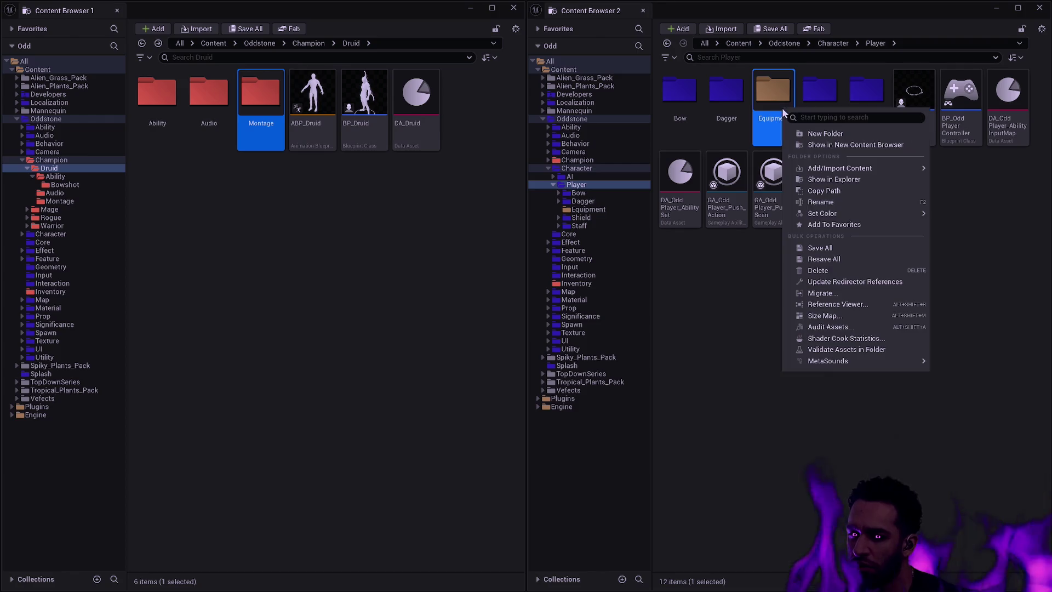
mouse_move(843, 213)
left_click(965, 242)
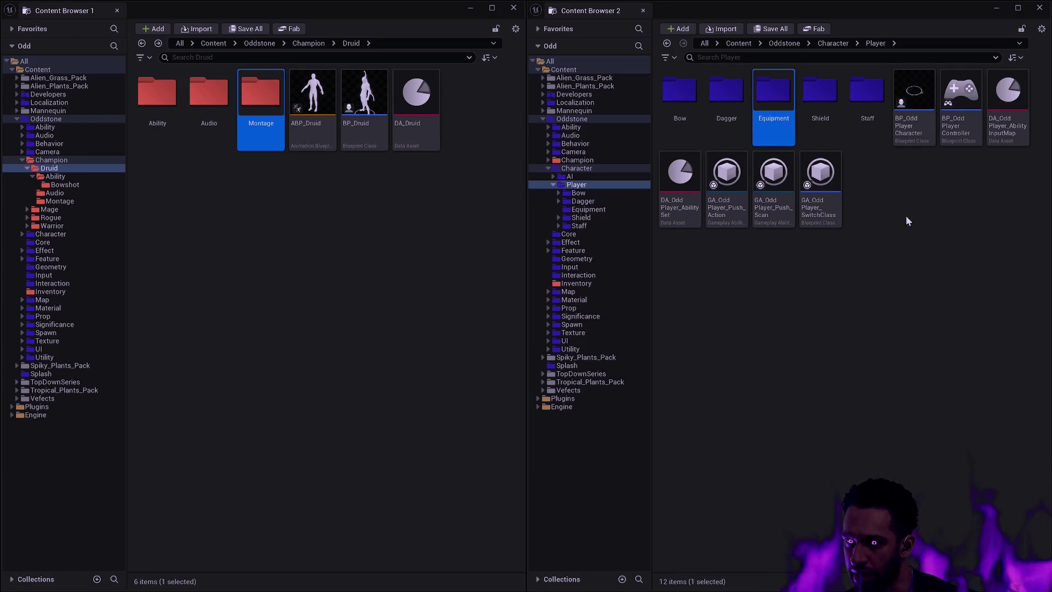
Select the Shield, Staff, Dagger and Bow weapon folders together
left_click_drag(838, 132, 856, 102)
left_click(856, 103, "ctrl")
left_click(726, 99, "ctrl")
left_click(674, 98, "ctrl")
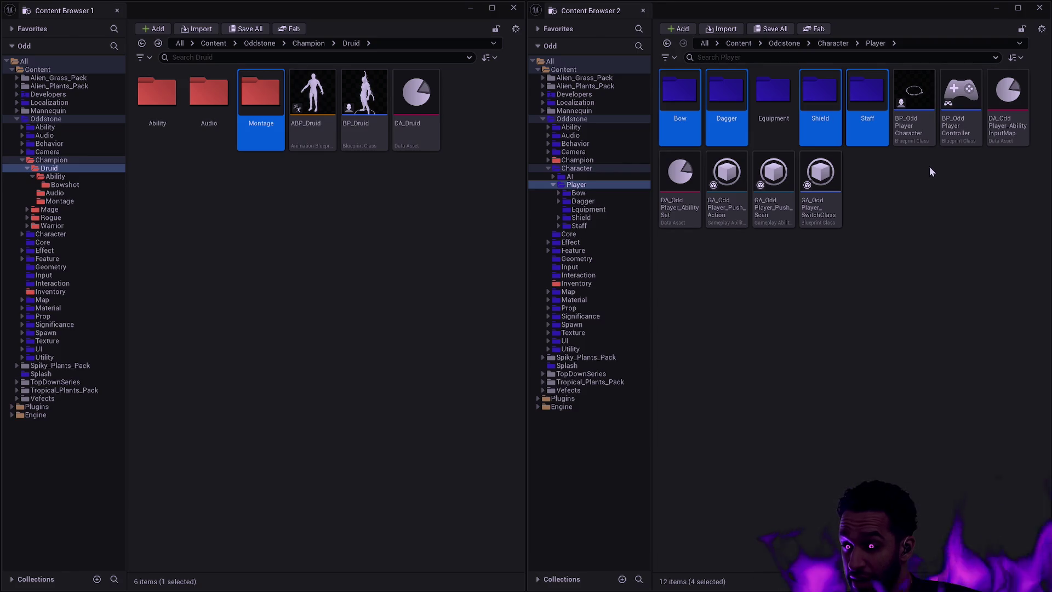
Expand Champion's class folders, then show Player's Bow, Dagger, Equipment, Shield and Staff folders in Content Browser 2
left_click(583, 160)
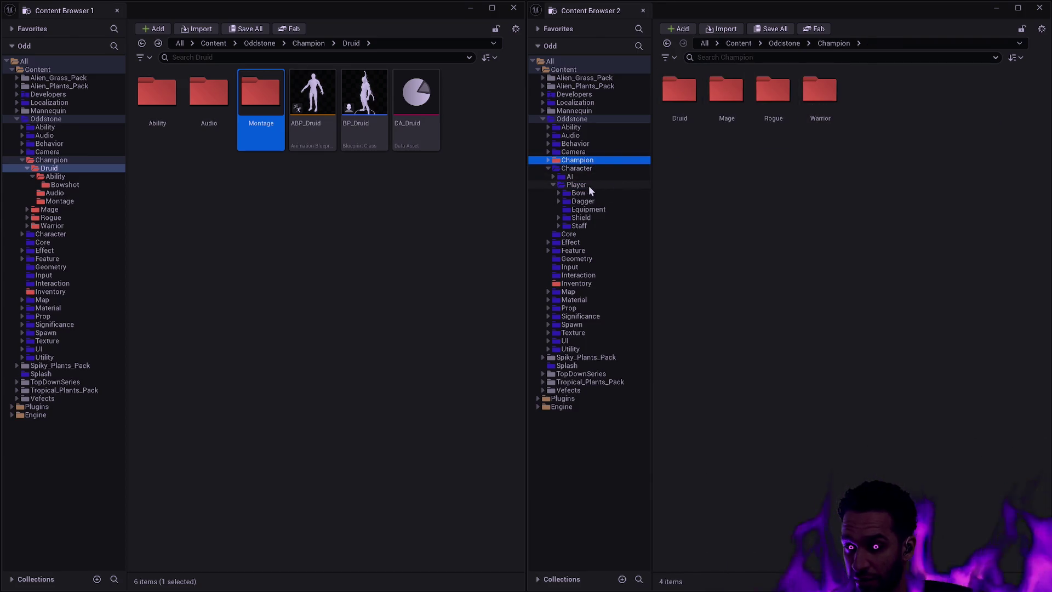
left_click(583, 185)
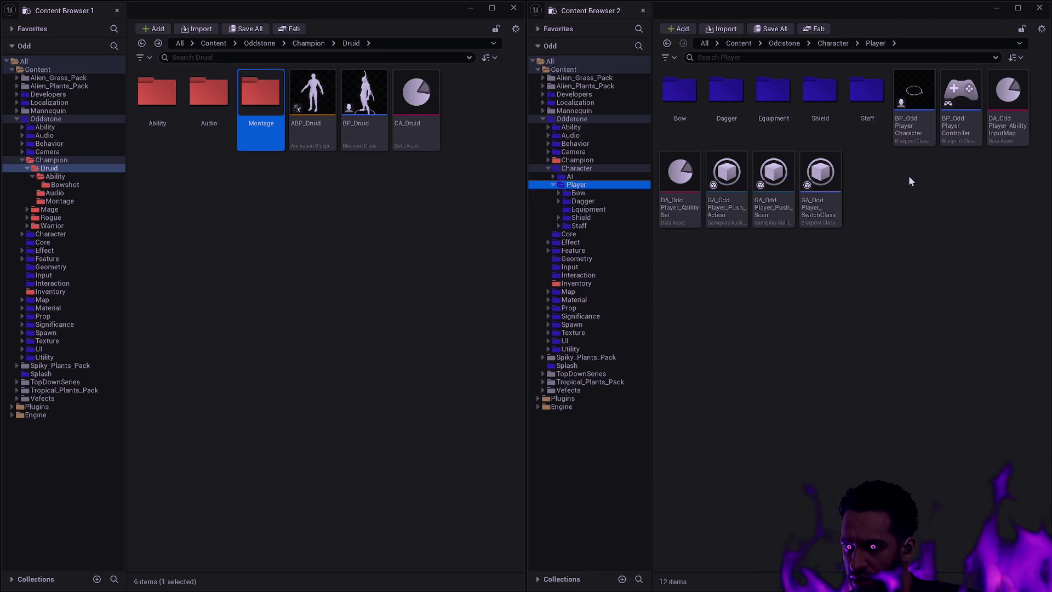
mouse_move(914, 137)
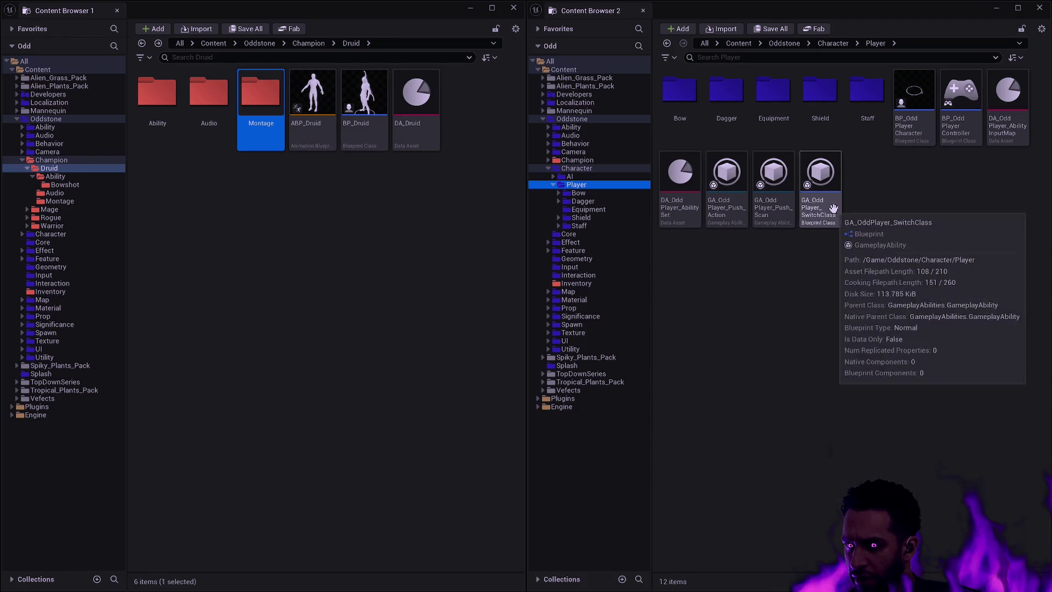
mouse_move(790, 227)
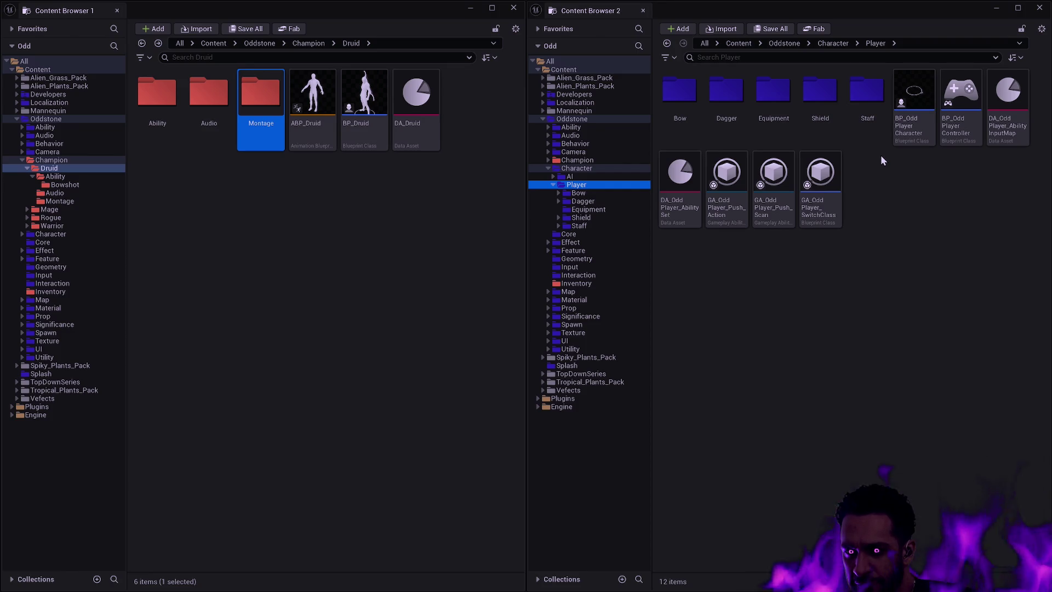
View the AI folder's contents, then return to the empty Player folder
left_click(570, 177)
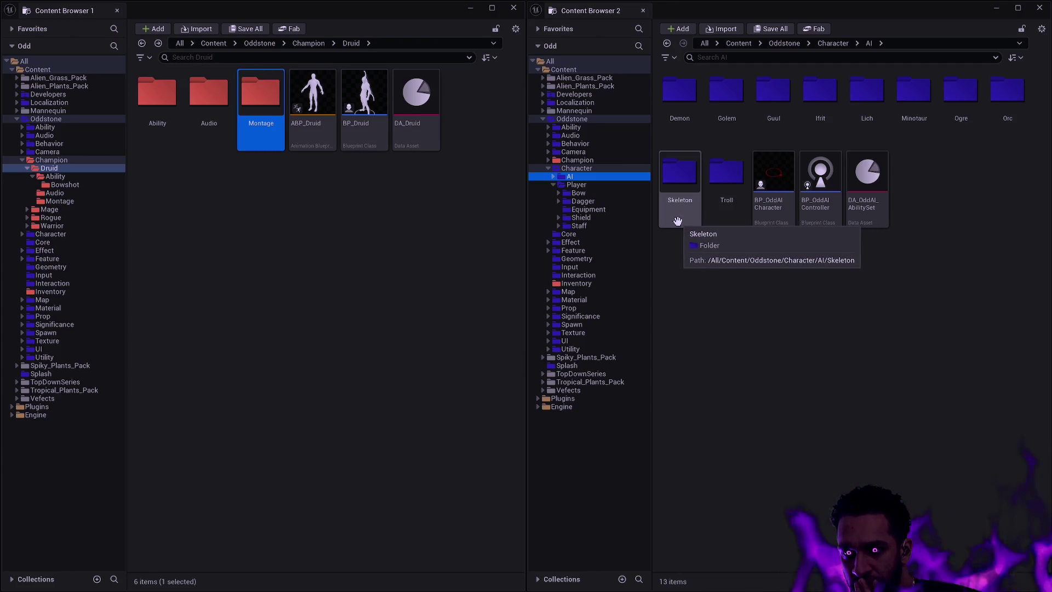
left_click(599, 187)
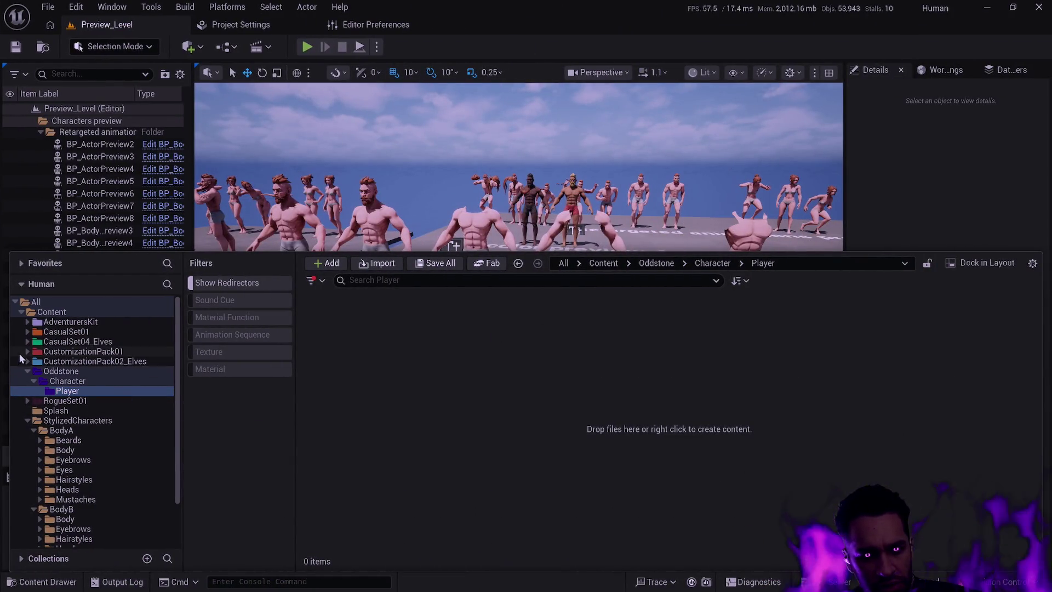
Expand RogueSet01 and its Weapons folder in the Human project's tree to list the weapons
left_click(27, 400)
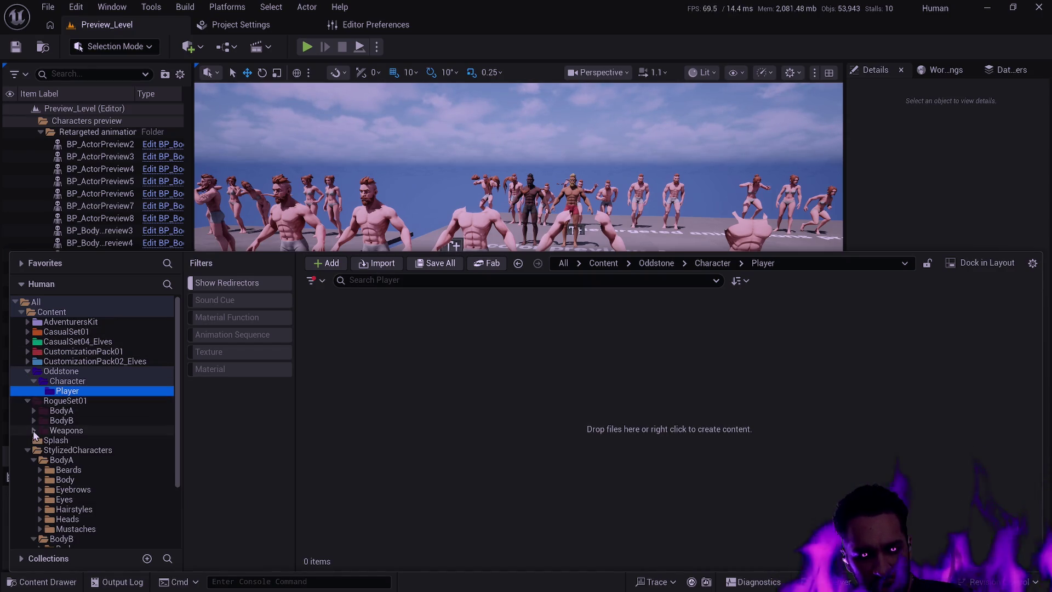
left_click(33, 429)
left_click(33, 429)
left_click_drag(177, 410, 172, 465)
scroll(140, 455, "down", 2)
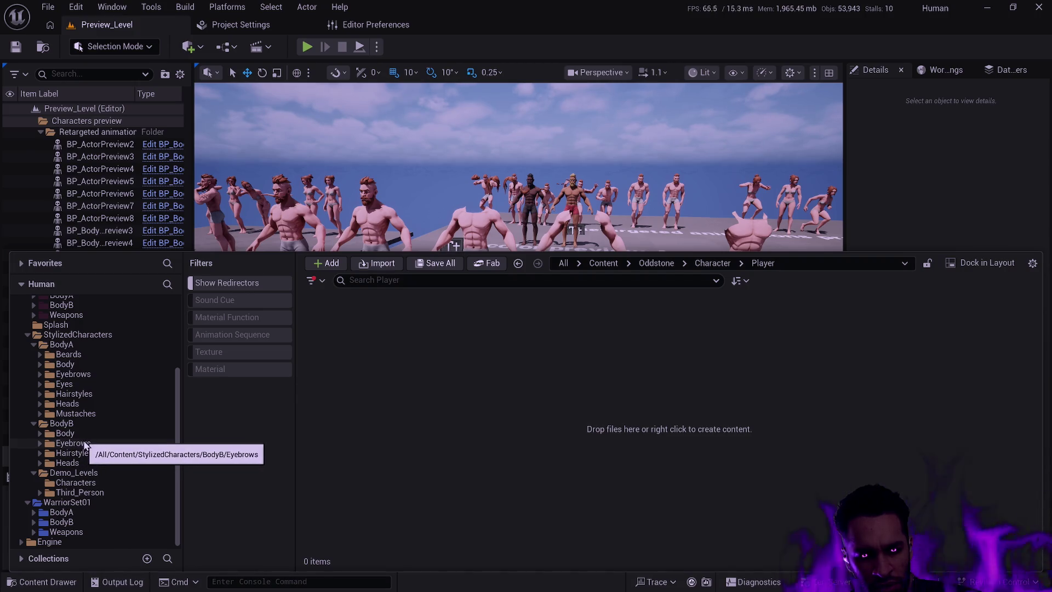
scroll(94, 457, "up", 4)
left_click(34, 415)
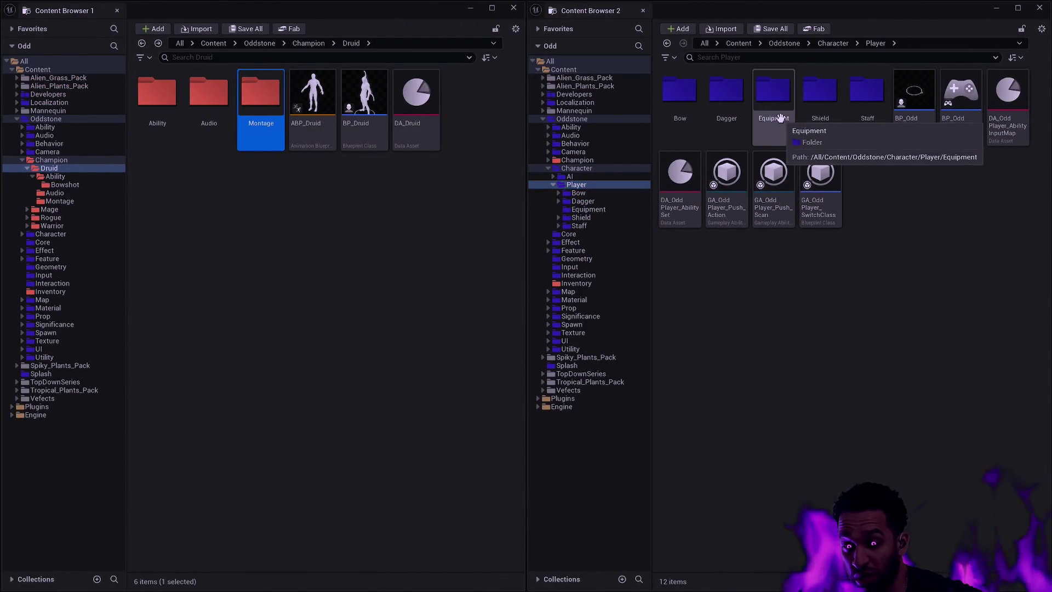
double_click(726, 94)
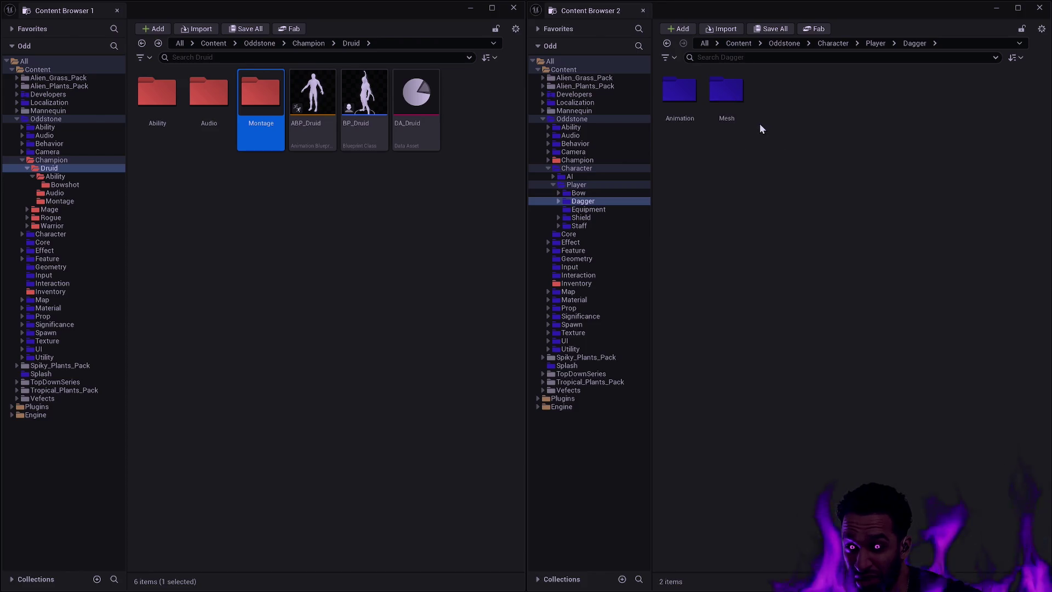
double_click(727, 94)
key("alt+Left")
key("alt+Left")
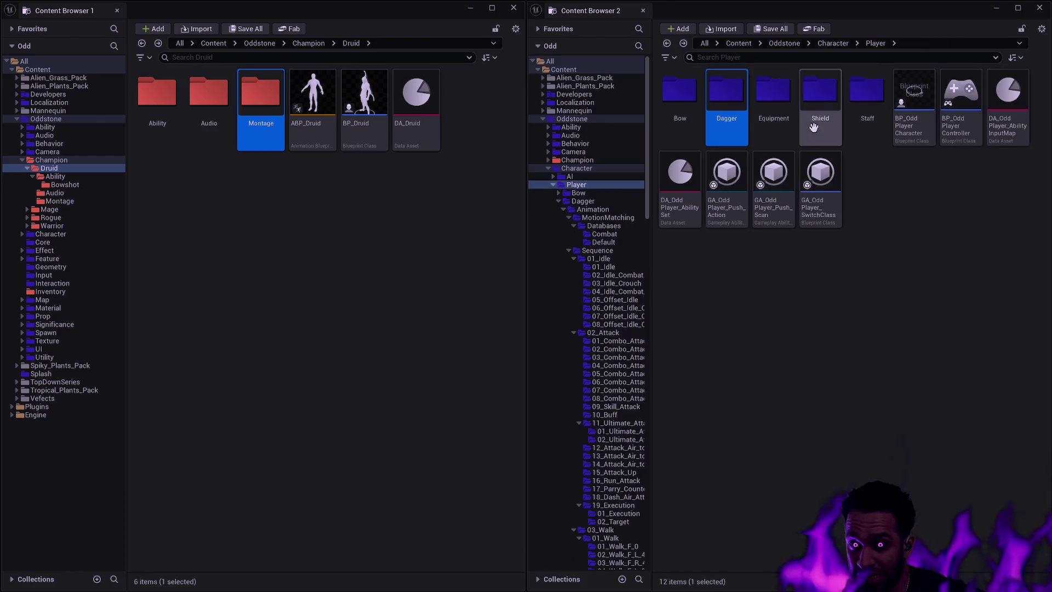
left_click(908, 192)
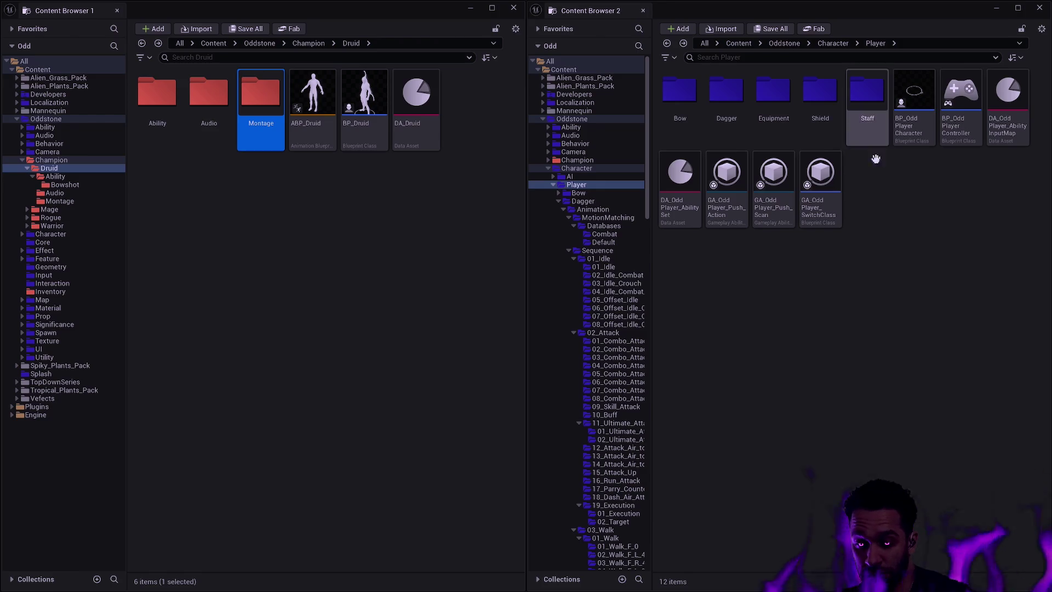
left_click(558, 201)
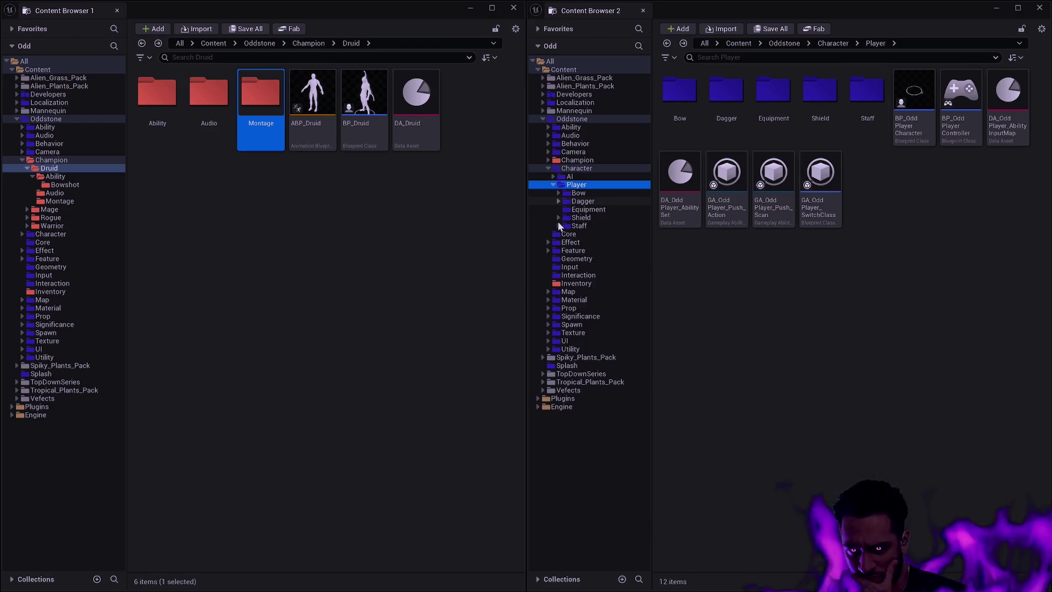
left_click(553, 186)
left_click(552, 187)
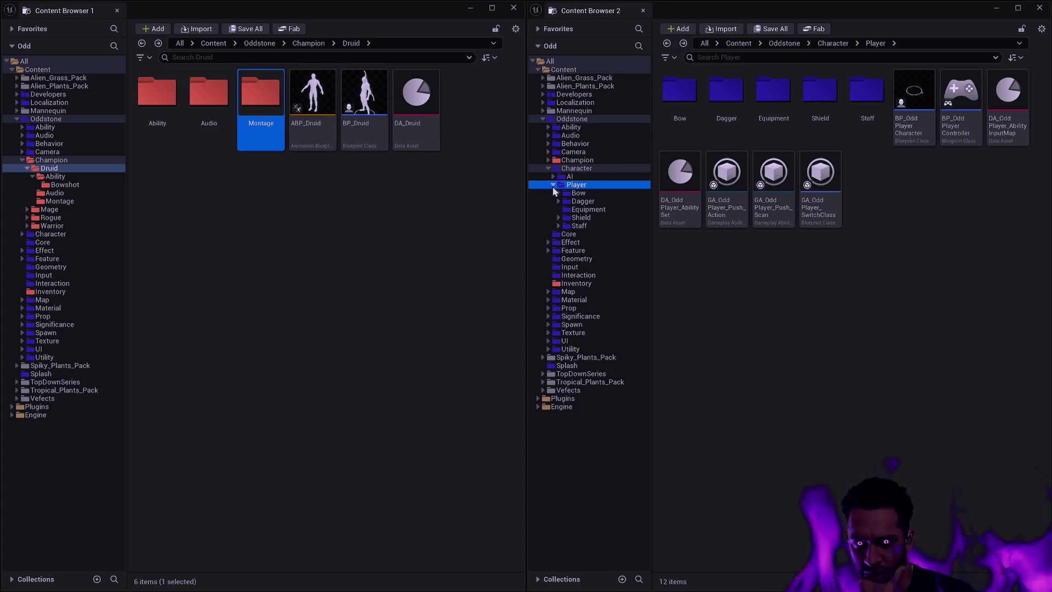
Close both floating content browser windows and open the content drawer
left_click(513, 8)
left_click(643, 11)
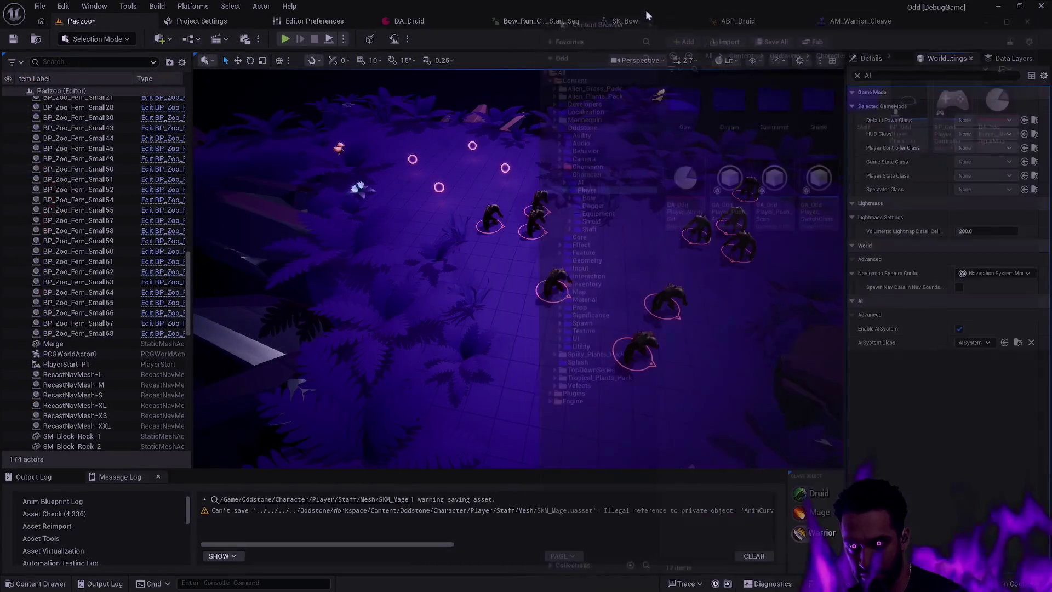
key("ctrl+space")
Select the large fern and set the Widget Reflector's application scale to 1
left_click(416, 285)
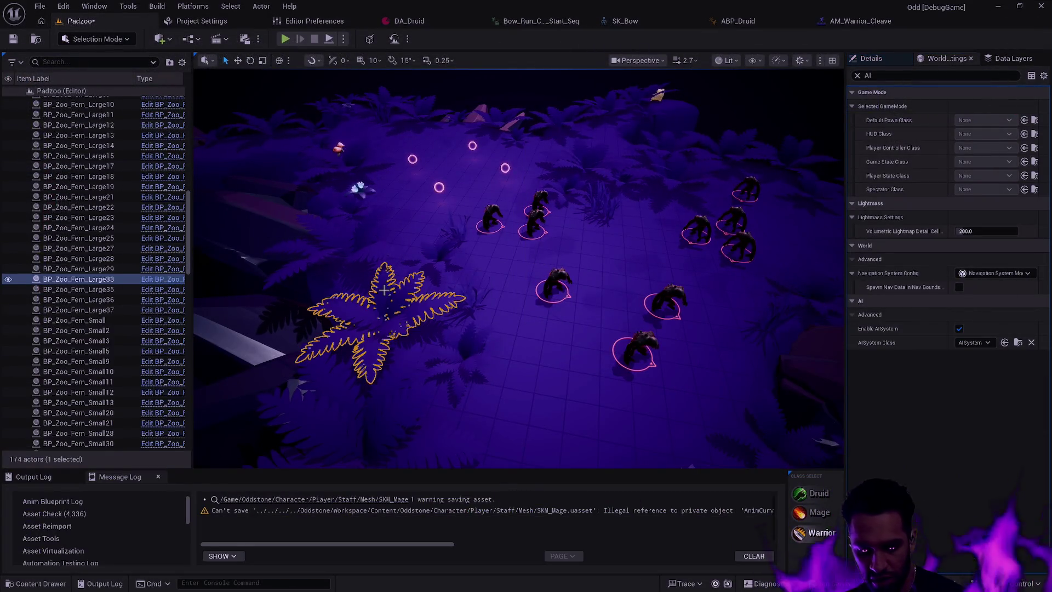
key("ctrl+shift+w")
left_click(707, 340)
type("1")
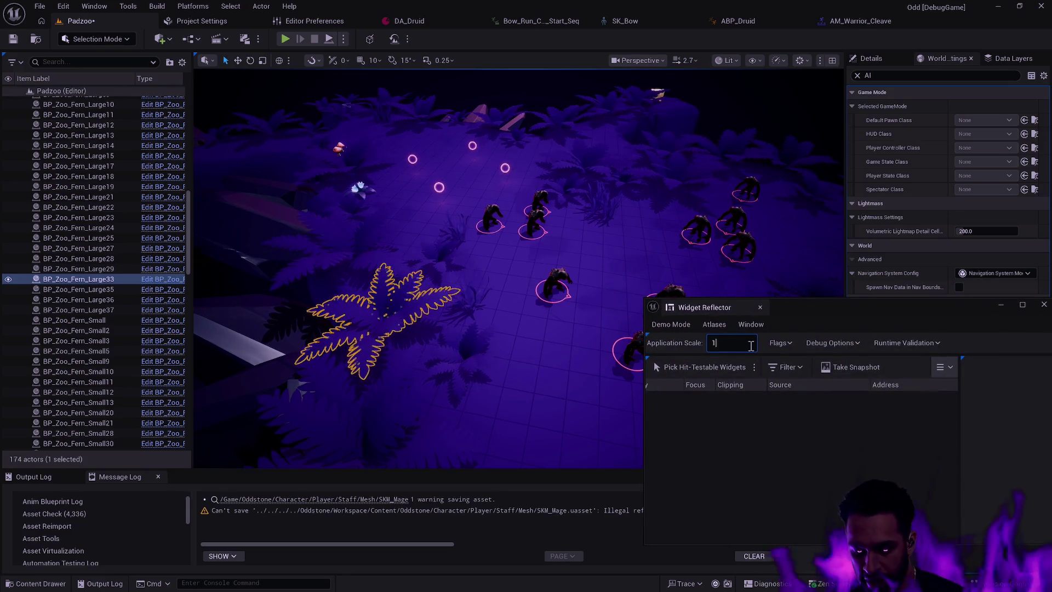
key("Return")
Reopen the content drawer at Map/Depth and scroll its folder tree up
key("ctrl+space")
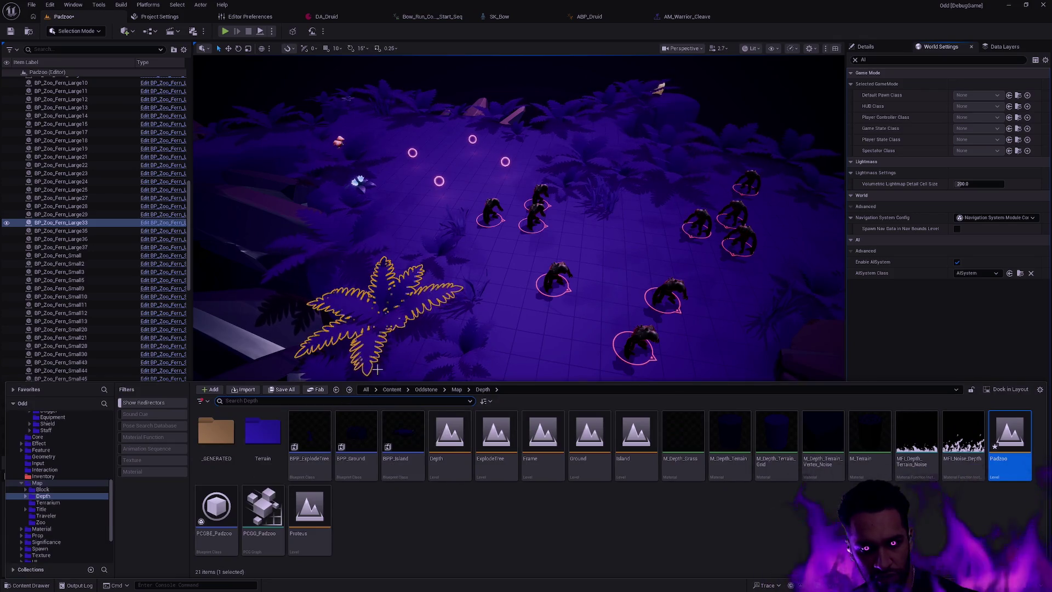
left_click(465, 350)
key("Escape")
key("ctrl+space")
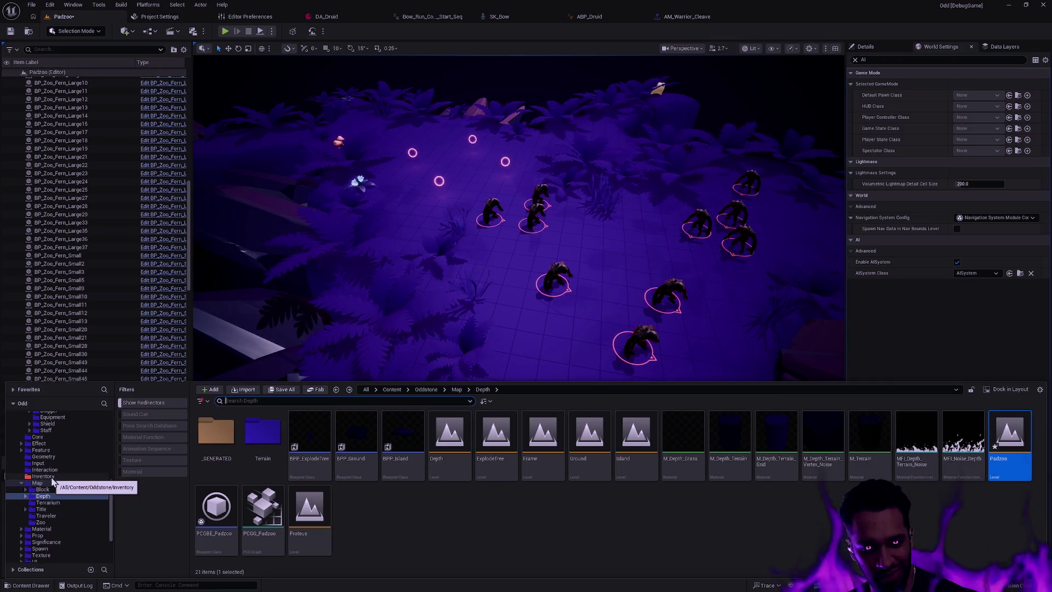
scroll(69, 481, "up", 5)
Collapse AI, open Character > Player, and confirm the Equipment folder holds 0 items
left_click(25, 444)
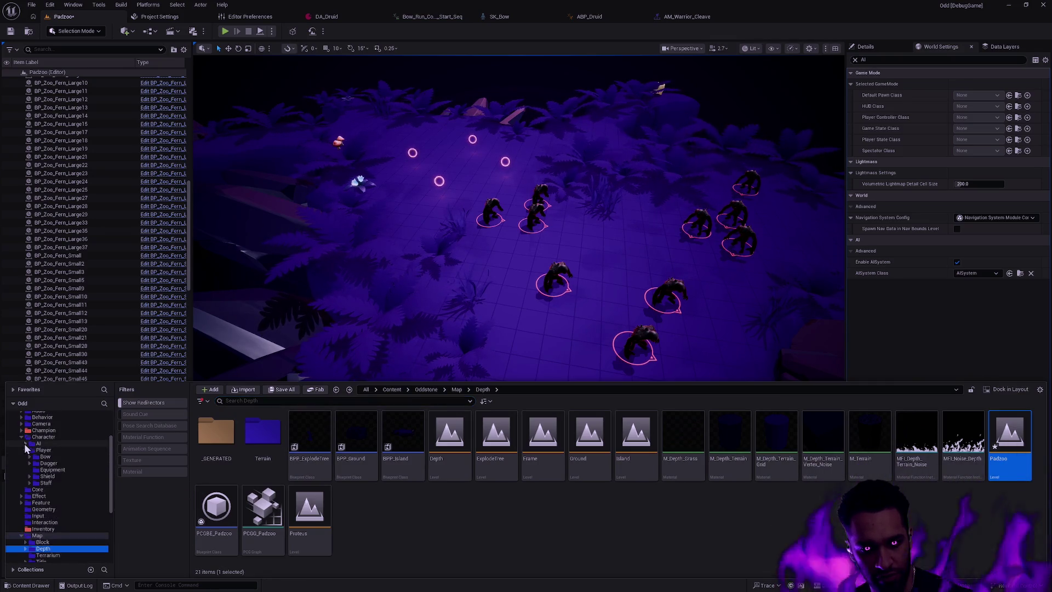
left_click(25, 450)
left_click(50, 437)
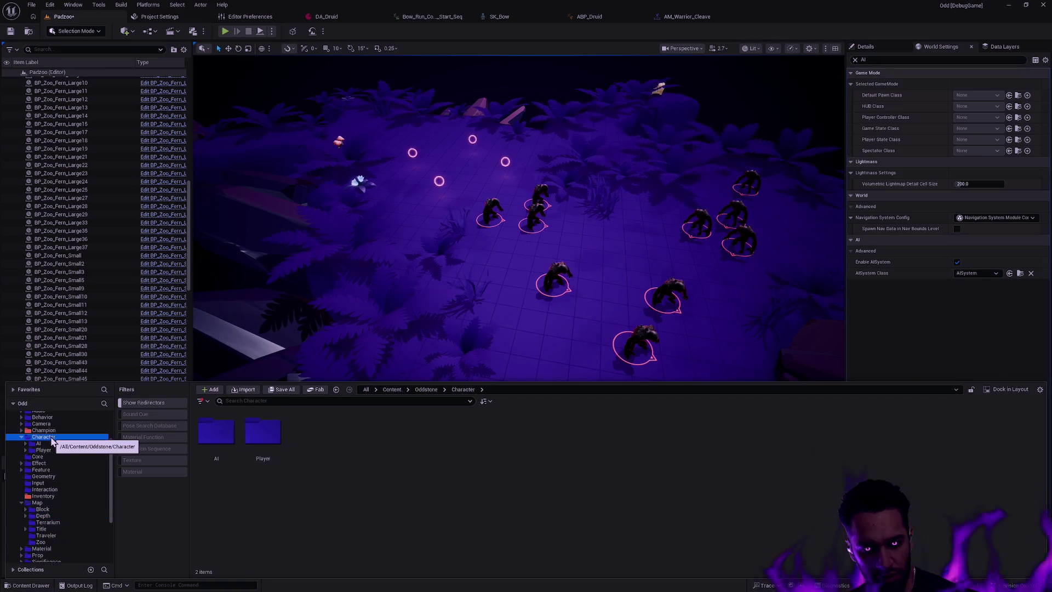
left_click(54, 450)
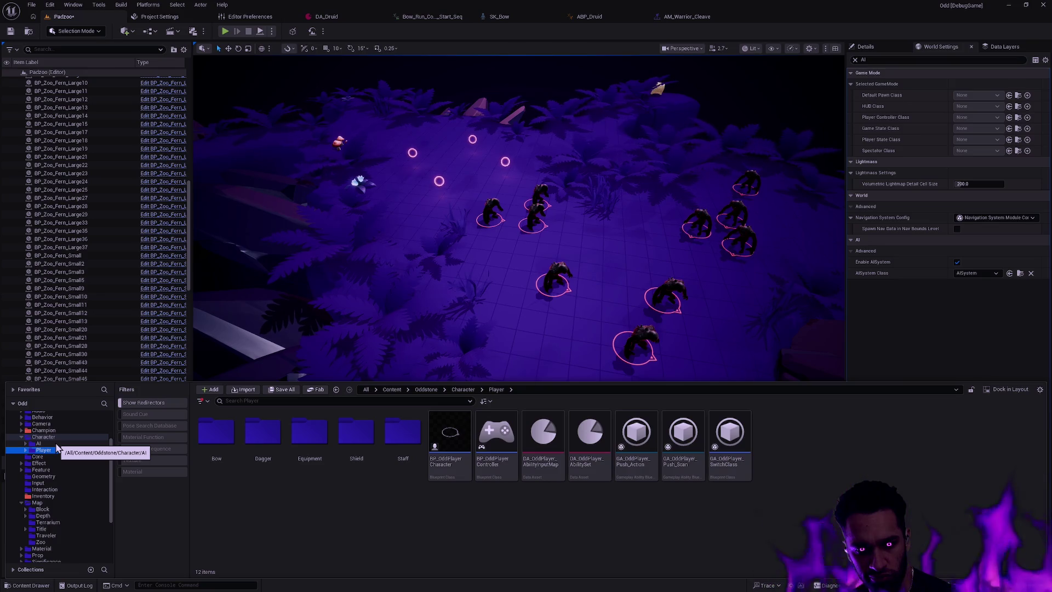
double_click(320, 436)
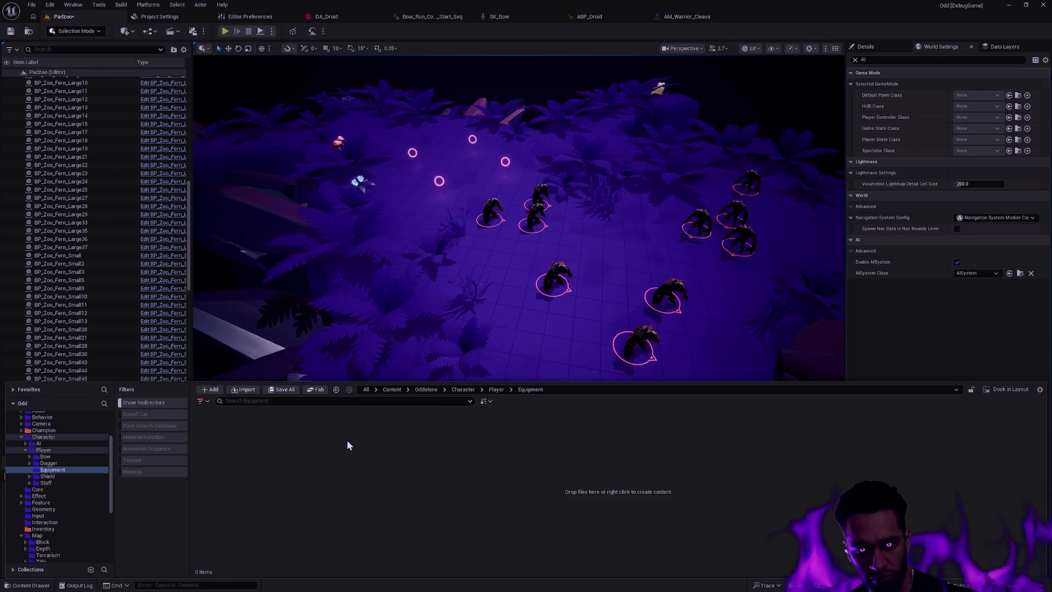
key("alt+Left")
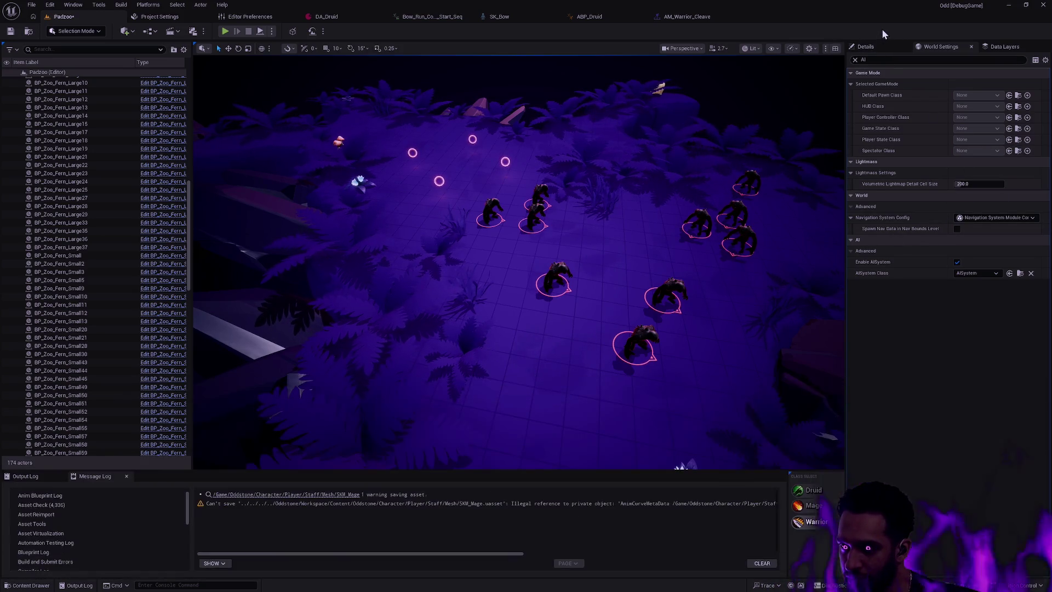
Clear the 'AI' properties filter and settle on unfiltered World Settings after checking Details and Data Layers
key("BackSpace")
key("BackSpace")
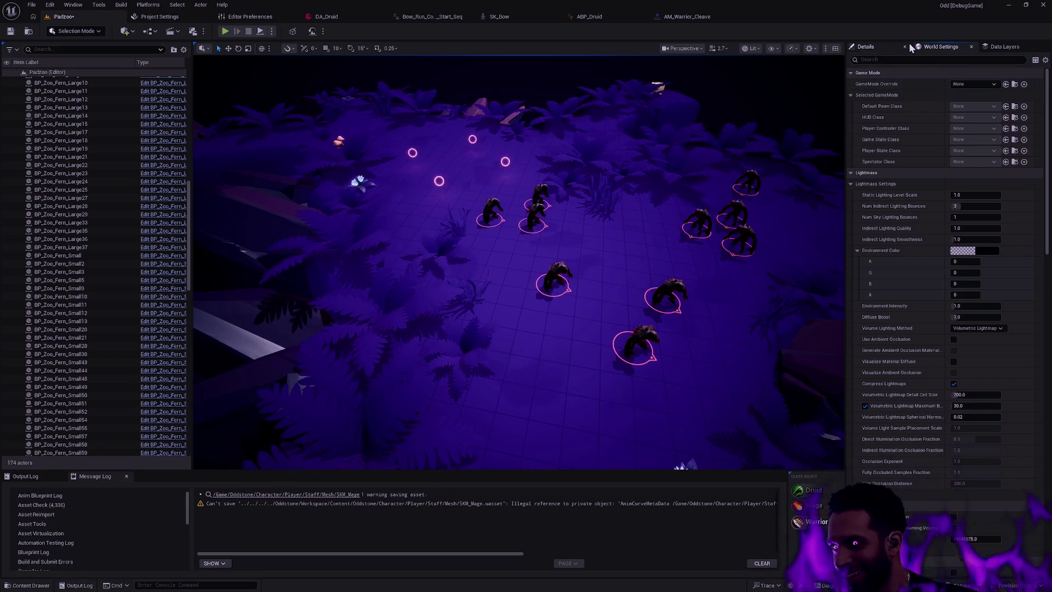
left_click(866, 46)
left_click(940, 47)
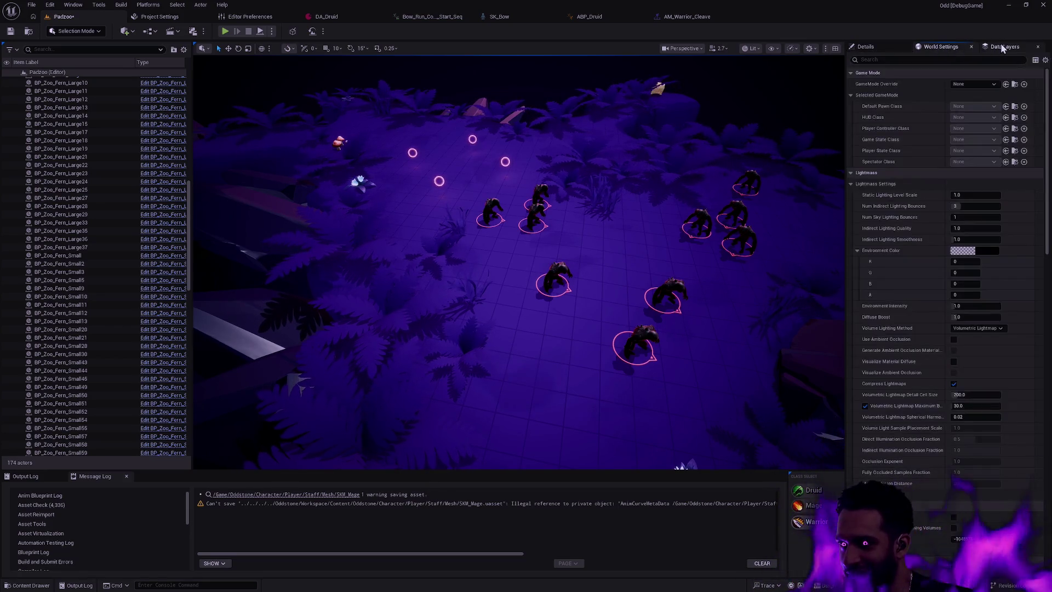
left_click(1005, 46)
left_click(951, 47)
left_click(865, 46)
left_click(940, 47)
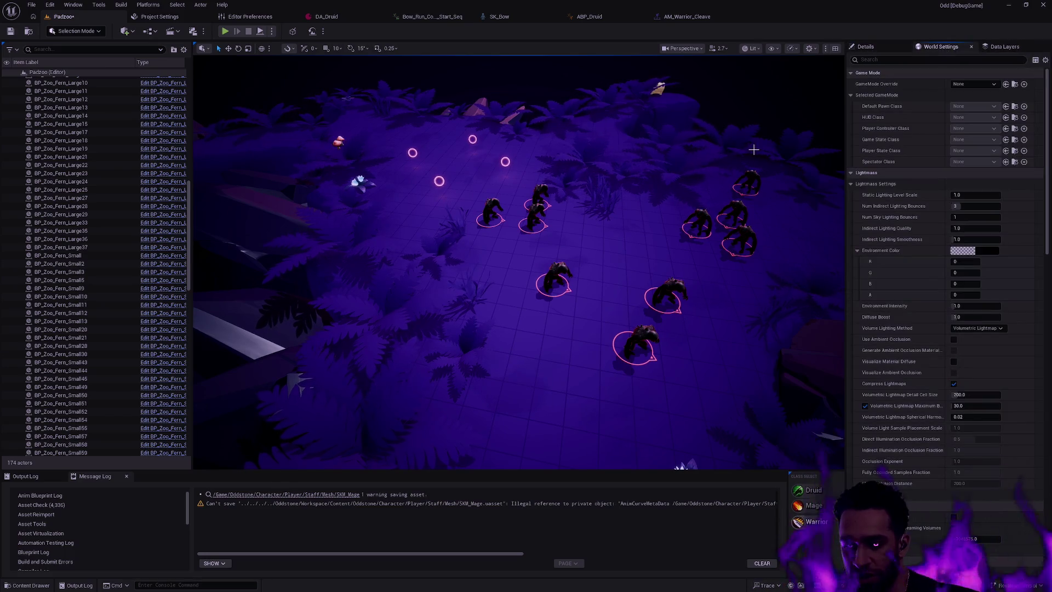
key("alt+Tab")
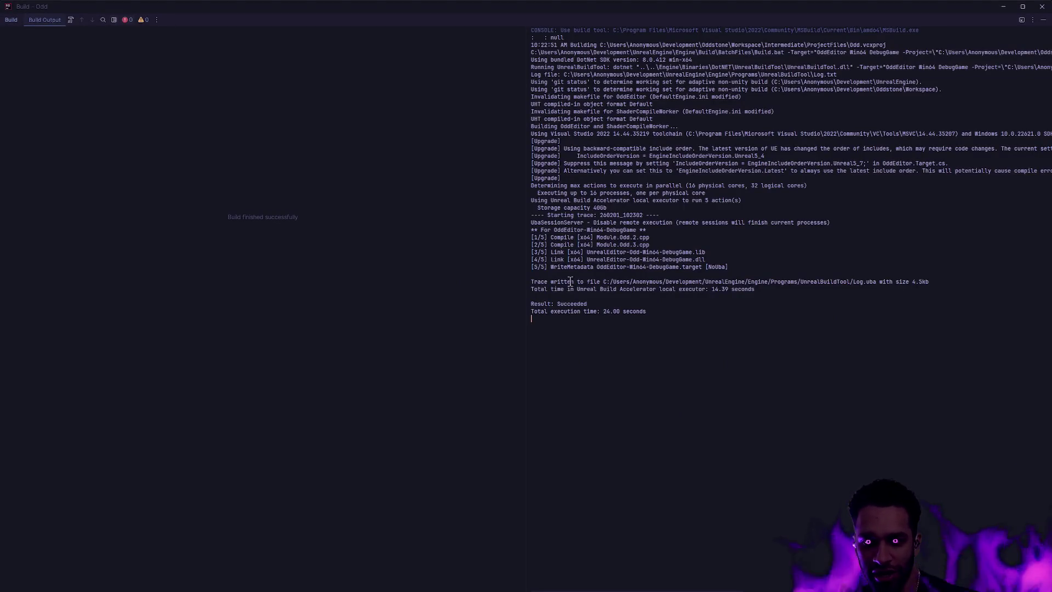
key("alt+Tab")
Open the content drawer on the Player folder's 12 items, including Equipment
left_click(547, 303)
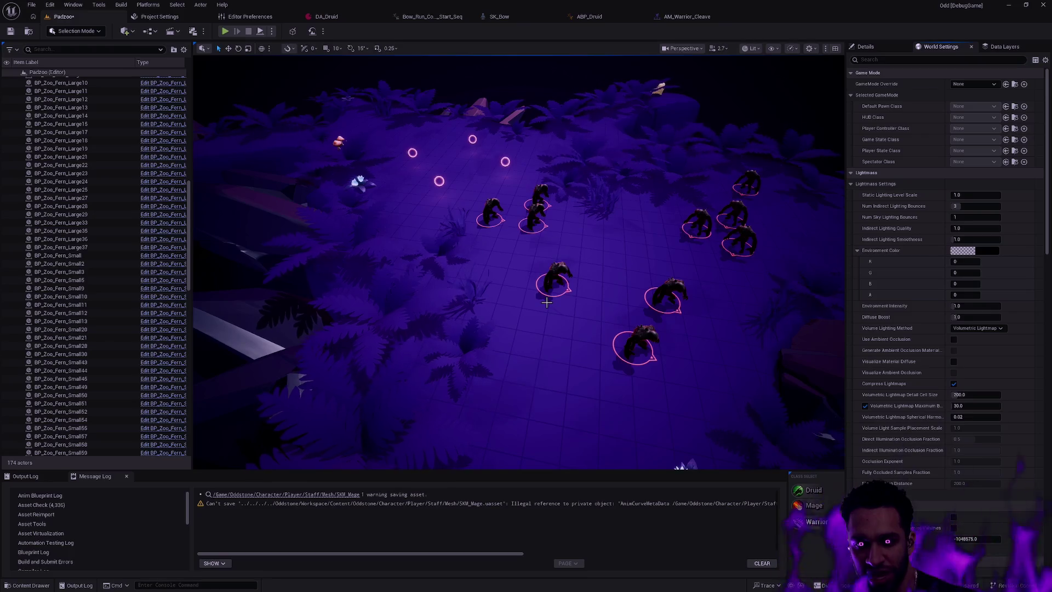
key("ctrl+space")
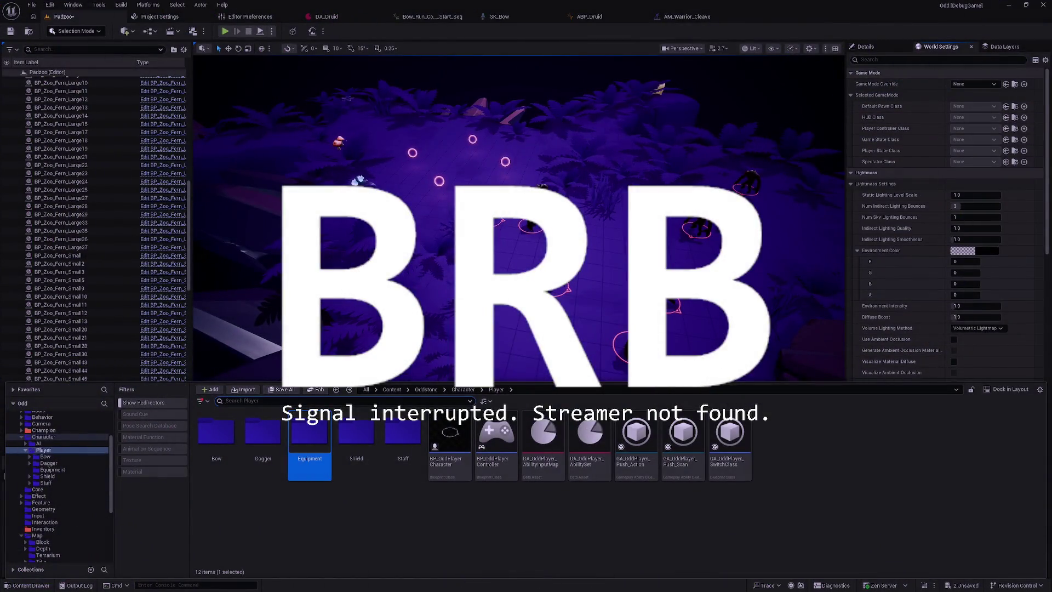
Dismiss the content drawer and make the Padzoo level viewport fullscreen with F11
left_click(588, 234)
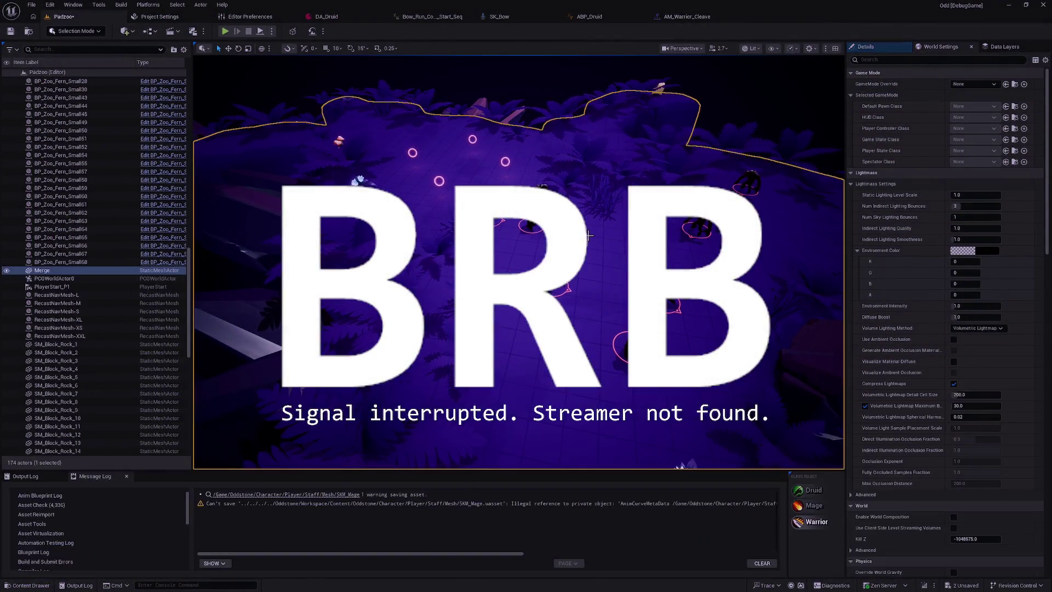
key("F11")
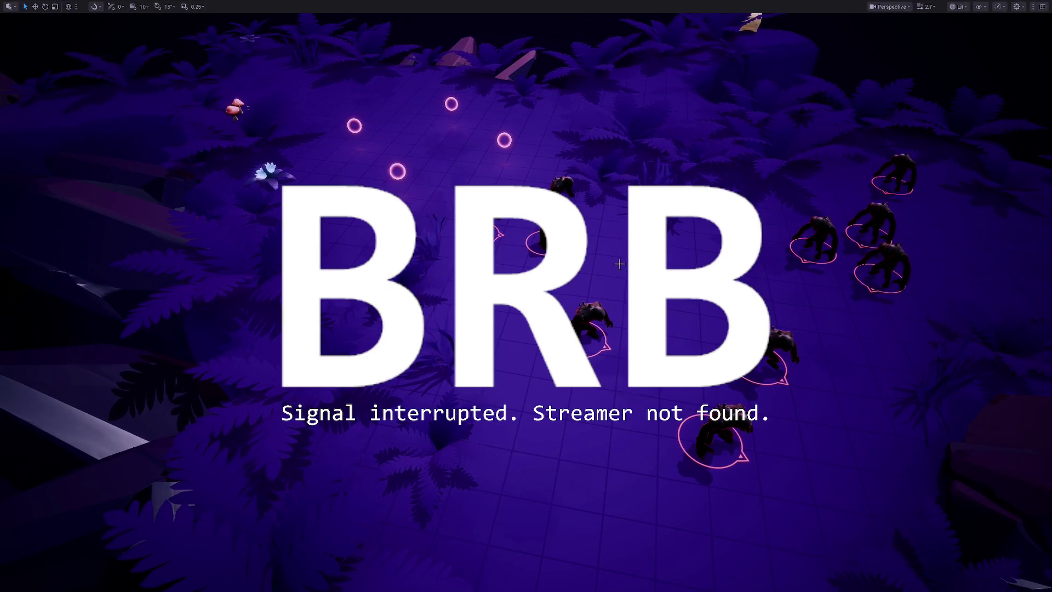
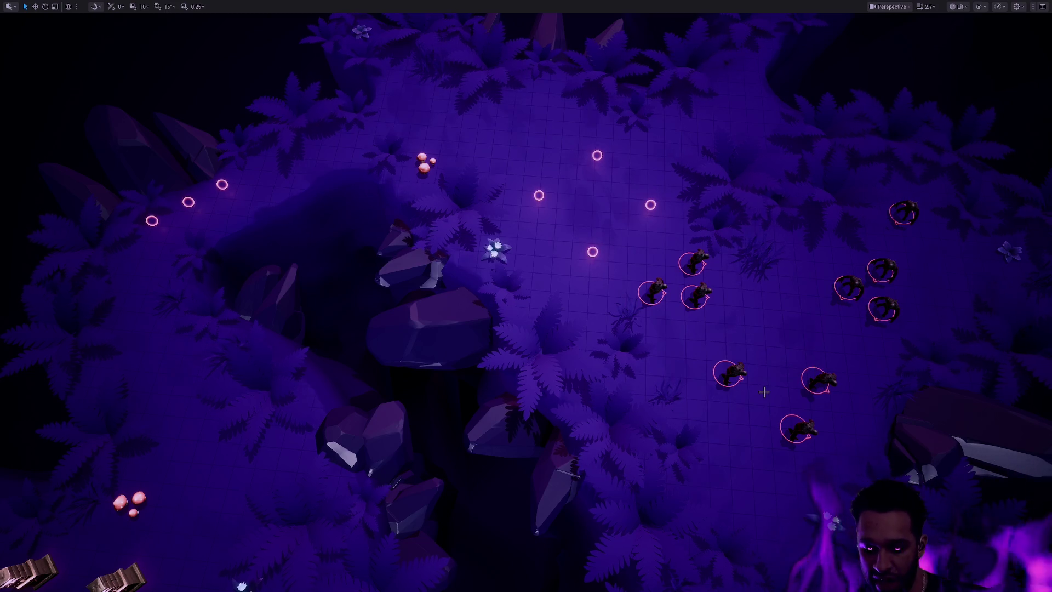
Leave immersive viewport mode and clear the SKM_Mage warning from the Message Log
key("F11")
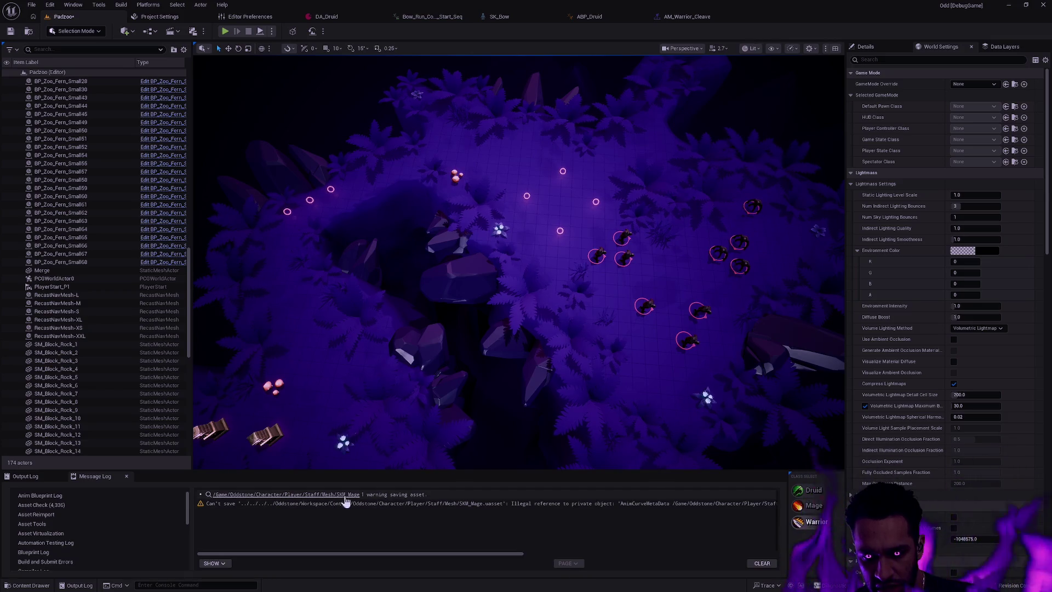
left_click(759, 563)
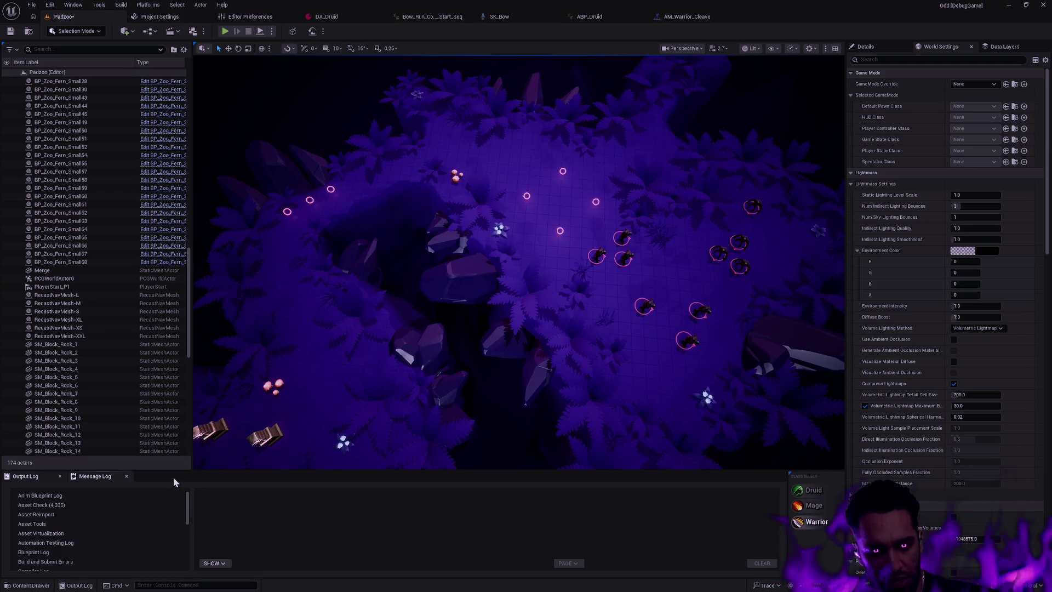
Show the Character/Player folder in the Content Drawer with the Equipment folder deselected
left_click(28, 585)
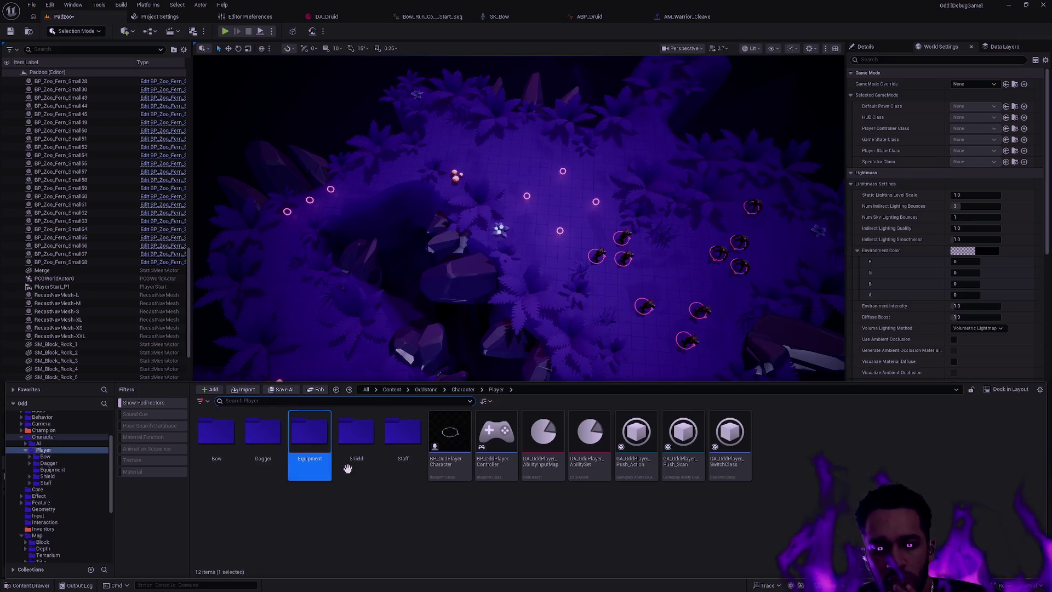
left_click(401, 503)
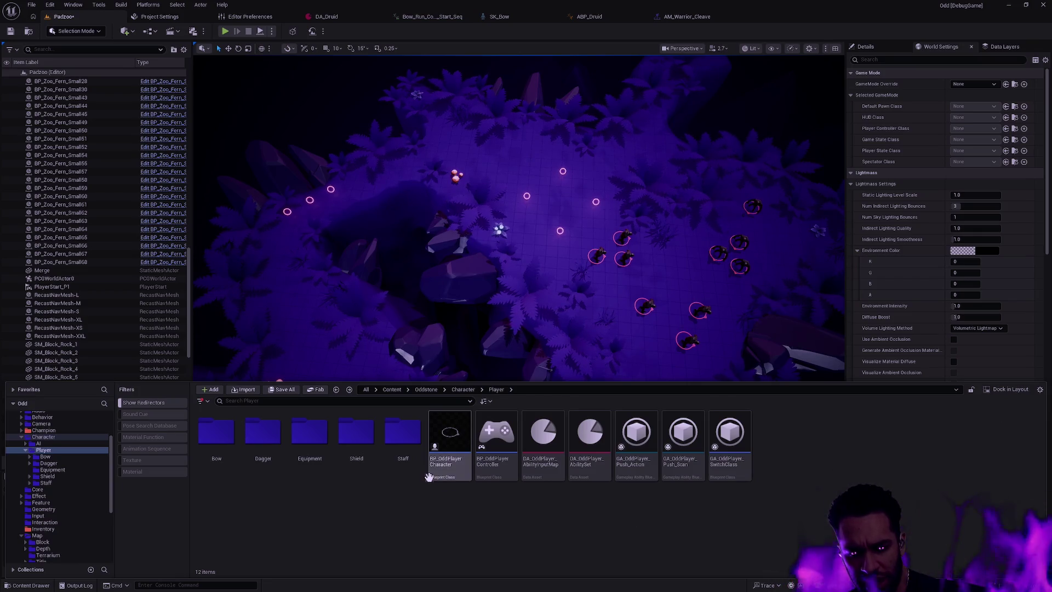
Expand Character > AI in the folder tree to list Demon, Golem, Lich and other enemy folders
mouse_move(458, 471)
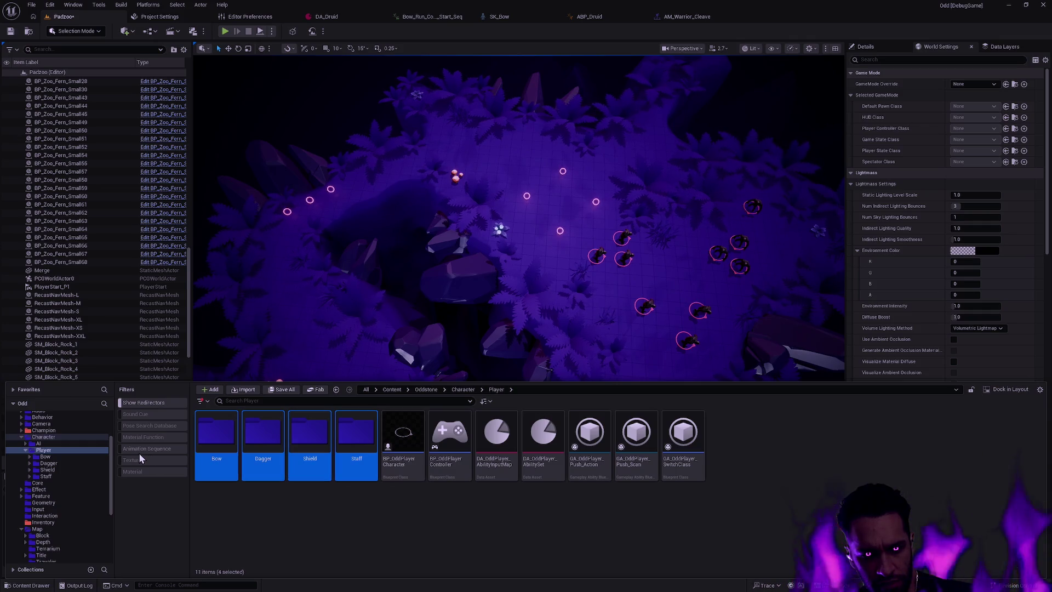
left_click(30, 448)
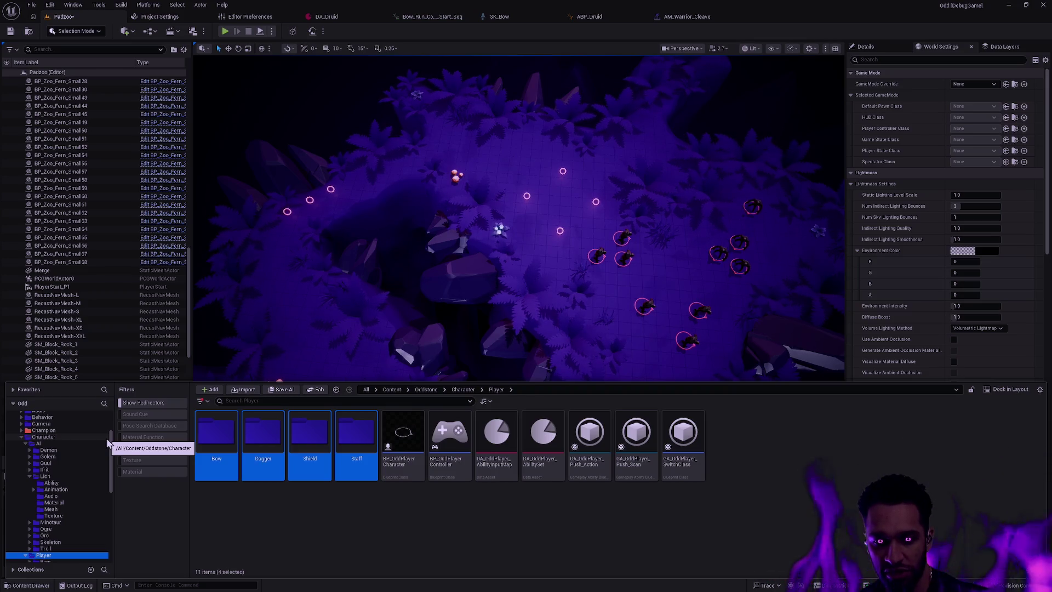
Browse the Lich Ability, Animation and Sequence folders, ending in Lich > Animation
left_click(75, 478)
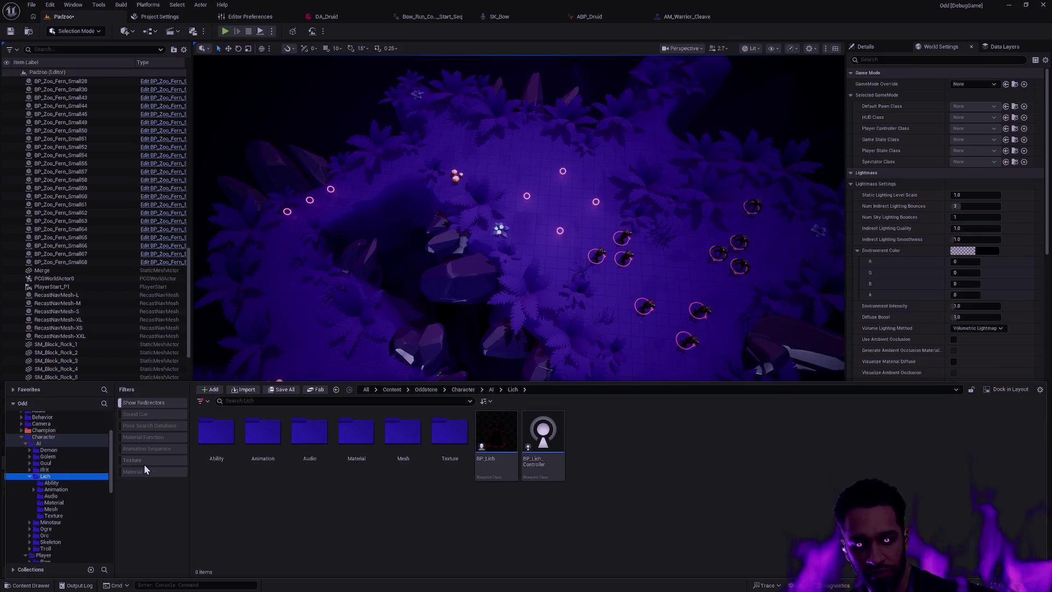
mouse_move(494, 454)
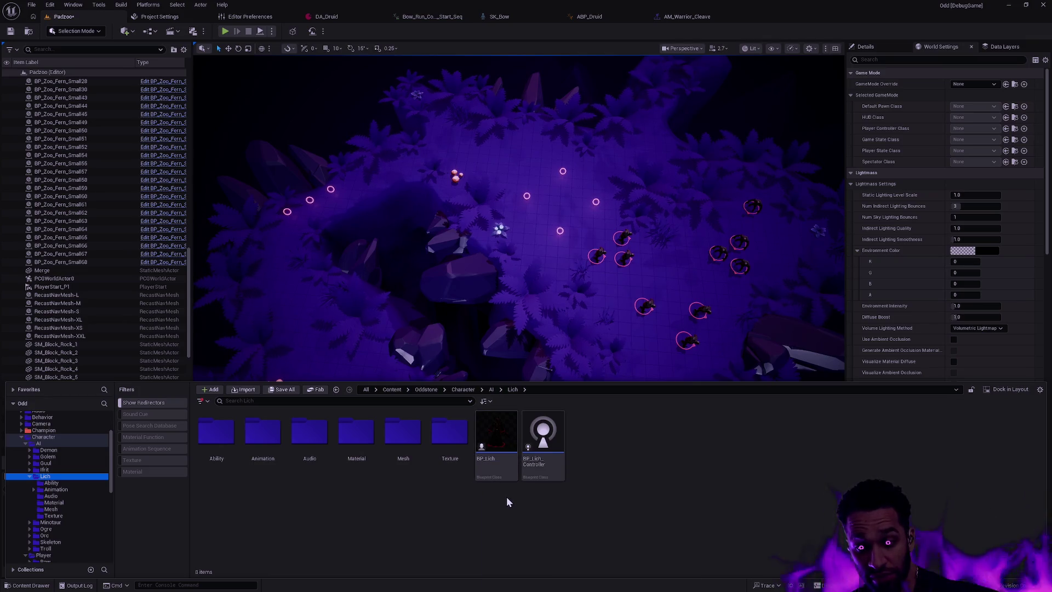
double_click(216, 432)
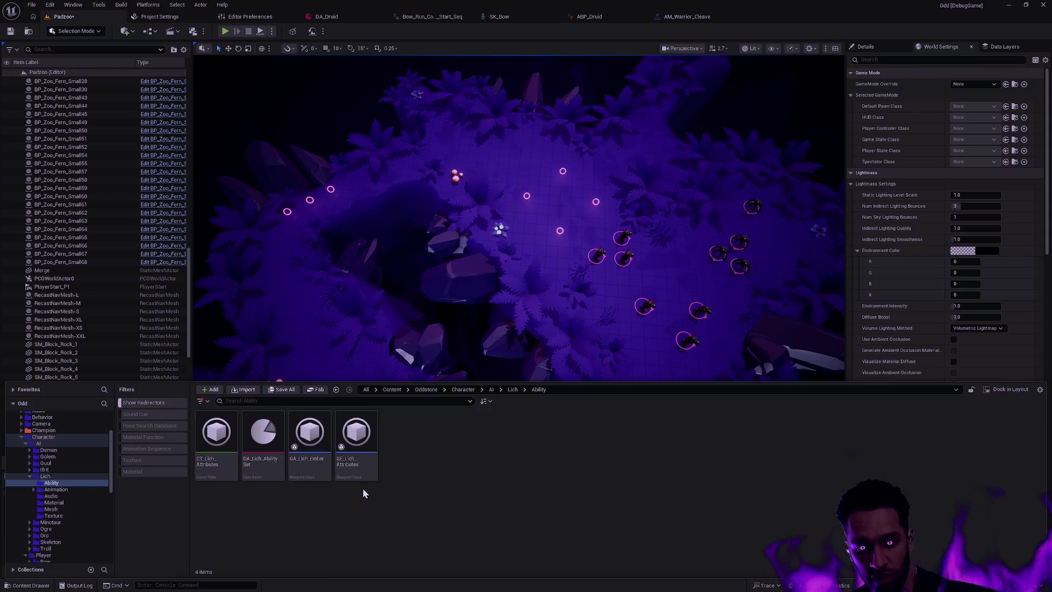
key("alt+Left")
double_click(263, 438)
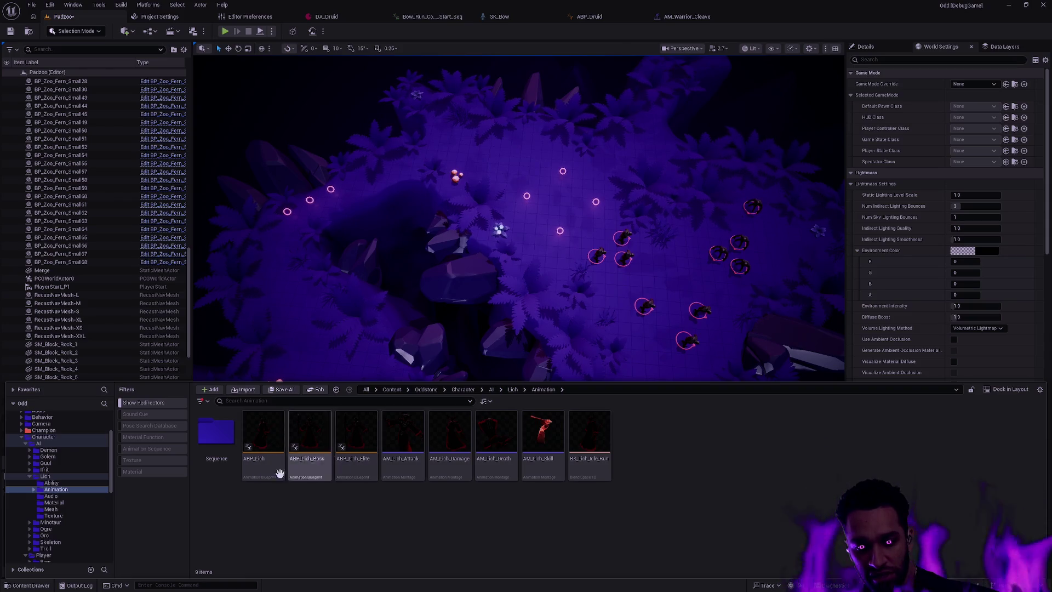
double_click(222, 446)
key("alt+Left")
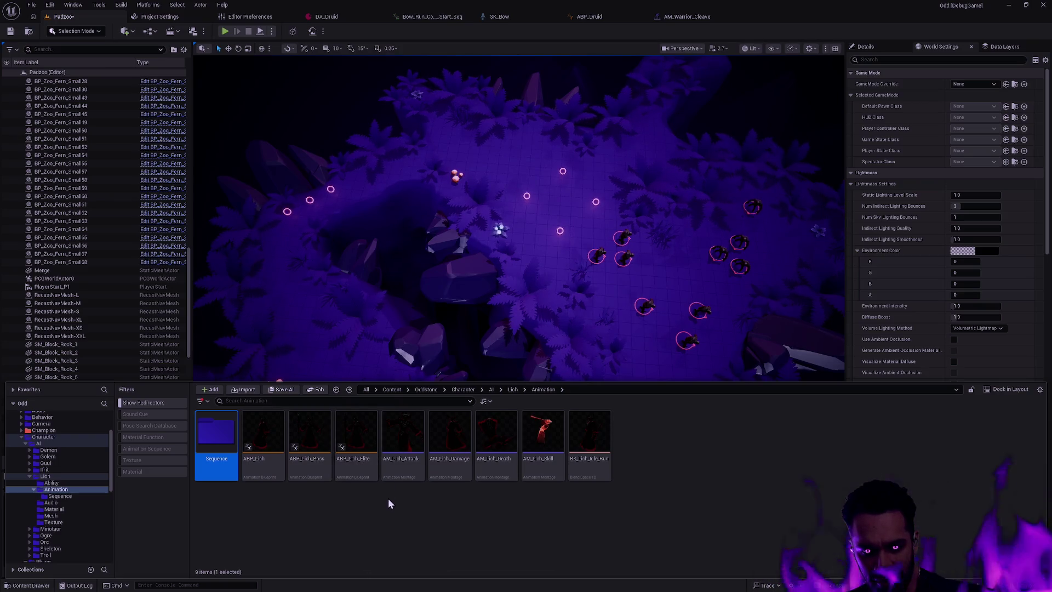
right_click(325, 455)
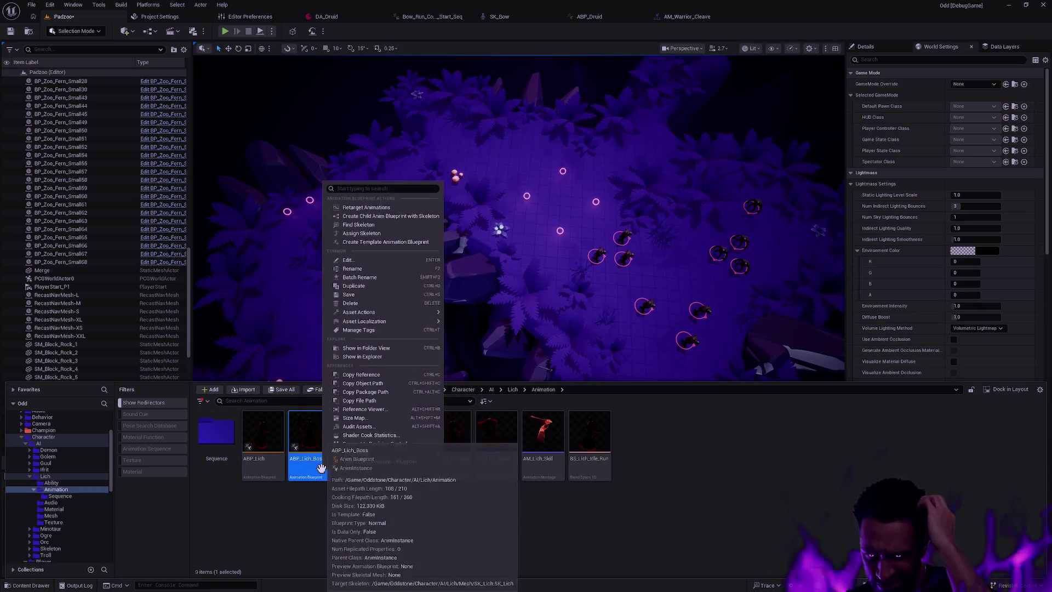
mouse_move(378, 452)
left_click(387, 410)
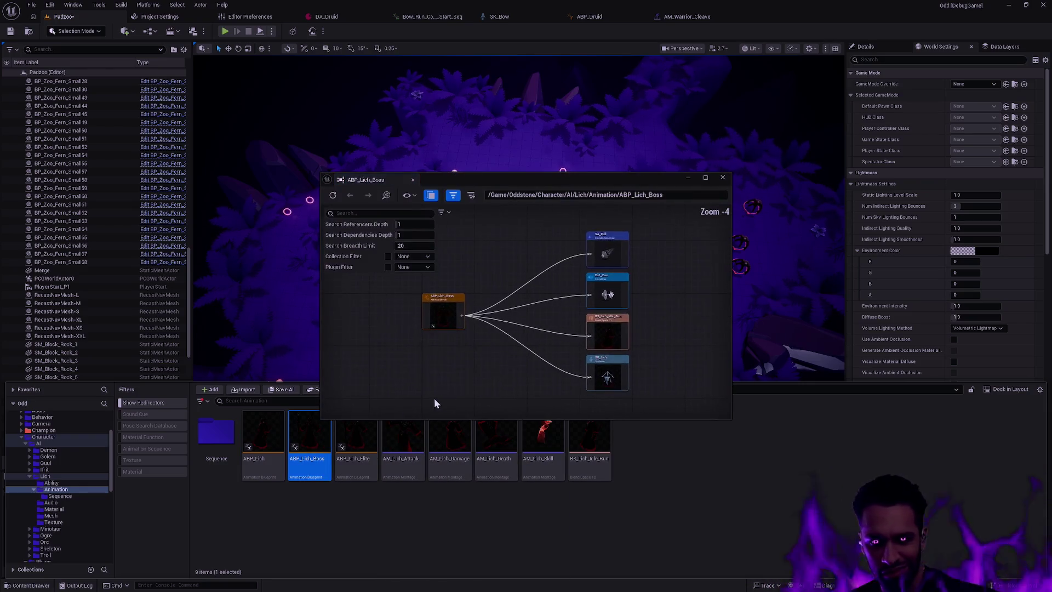
scroll(571, 347, "up", 2)
left_click(570, 306)
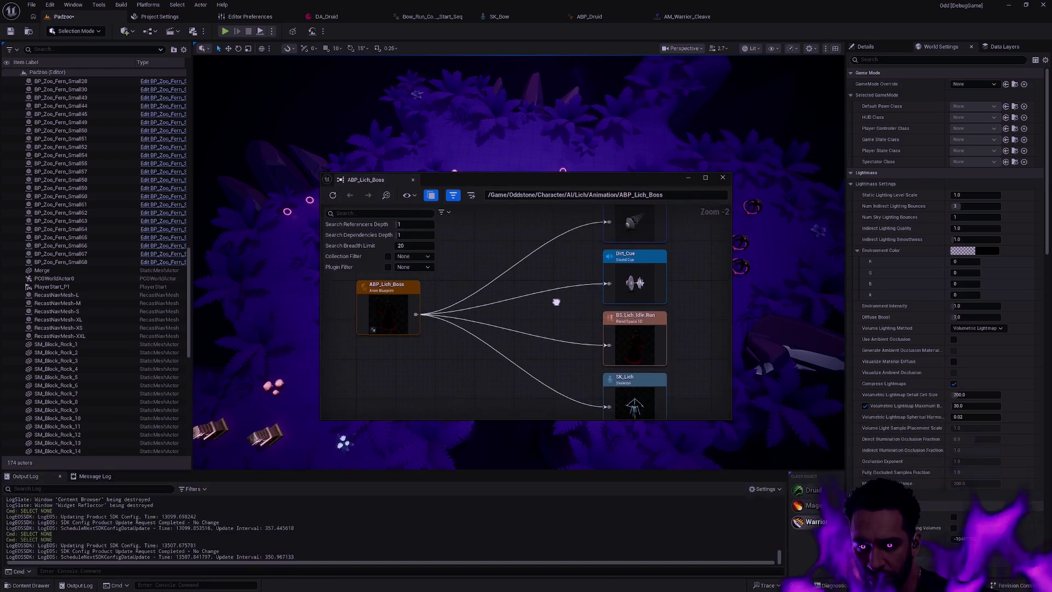
mouse_move(556, 301)
left_mouse_down()
mouse_move(550, 329)
mouse_move(553, 273)
left_mouse_up()
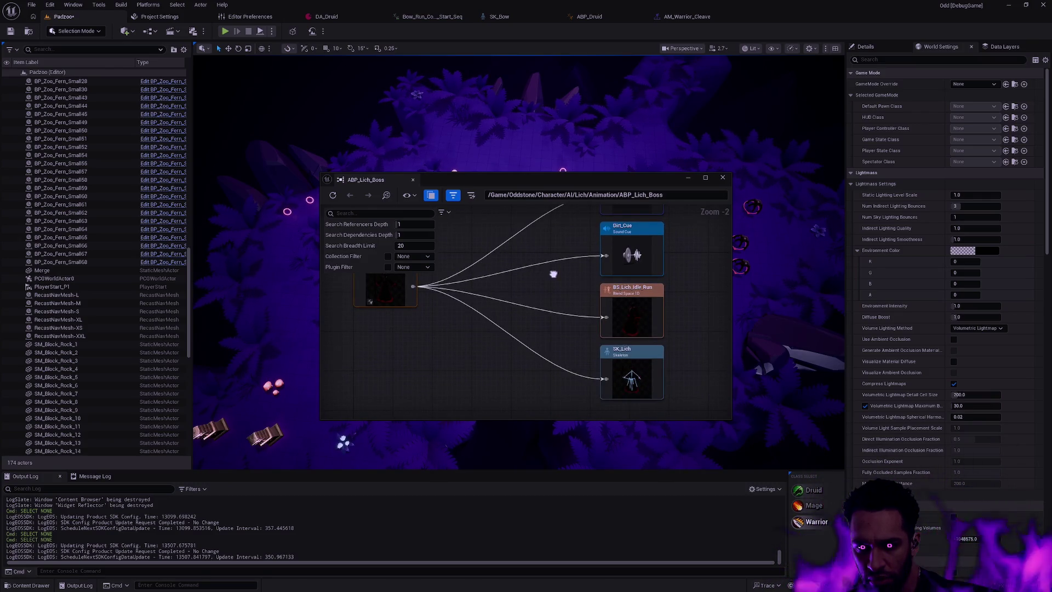
left_click(723, 177)
key("ctrl+space")
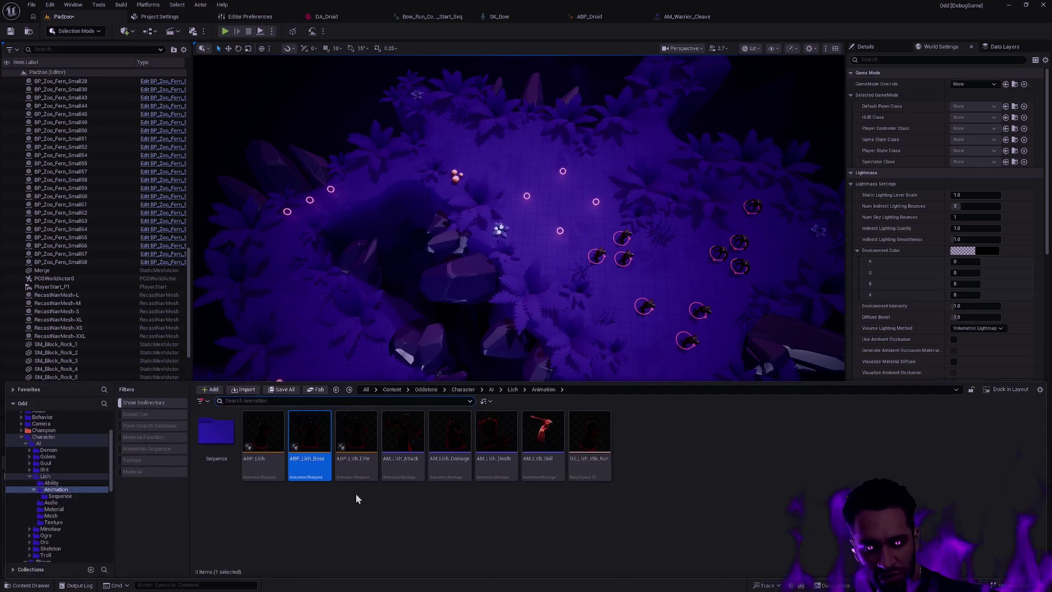
left_click(355, 497)
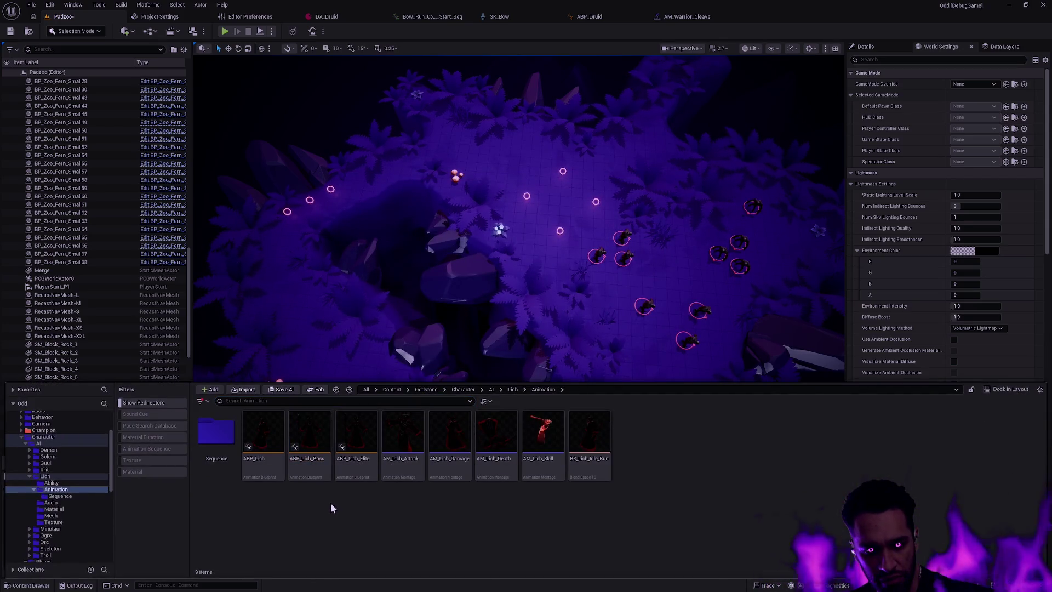
mouse_move(310, 476)
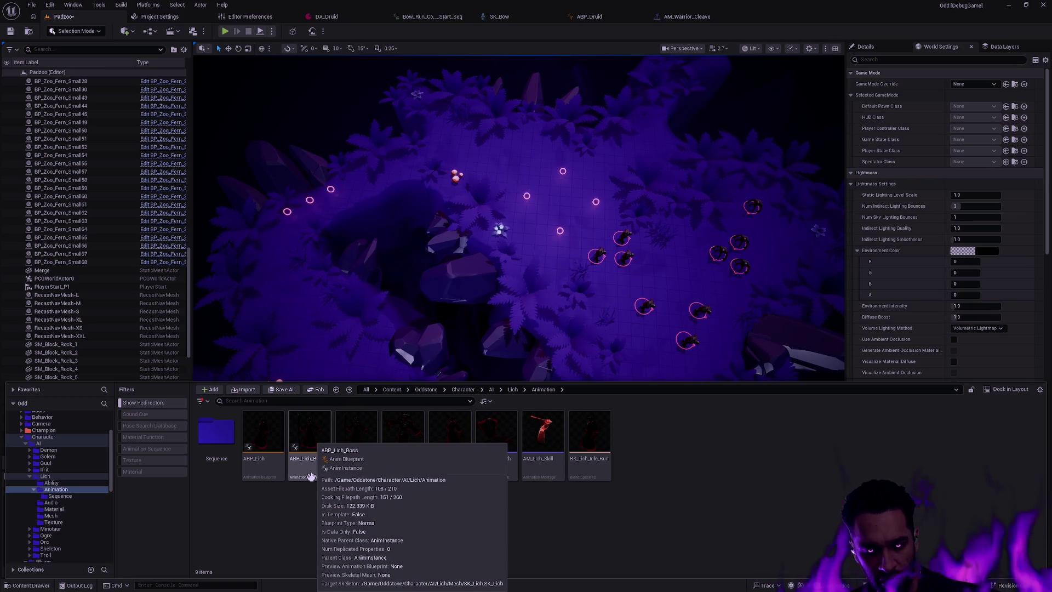
right_click(352, 443)
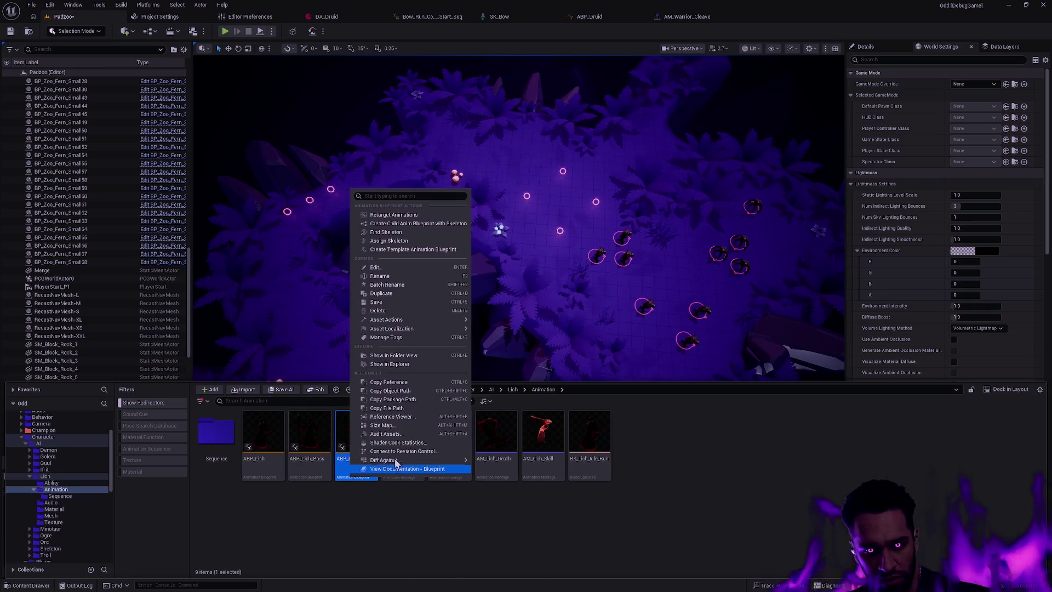
left_click(415, 418)
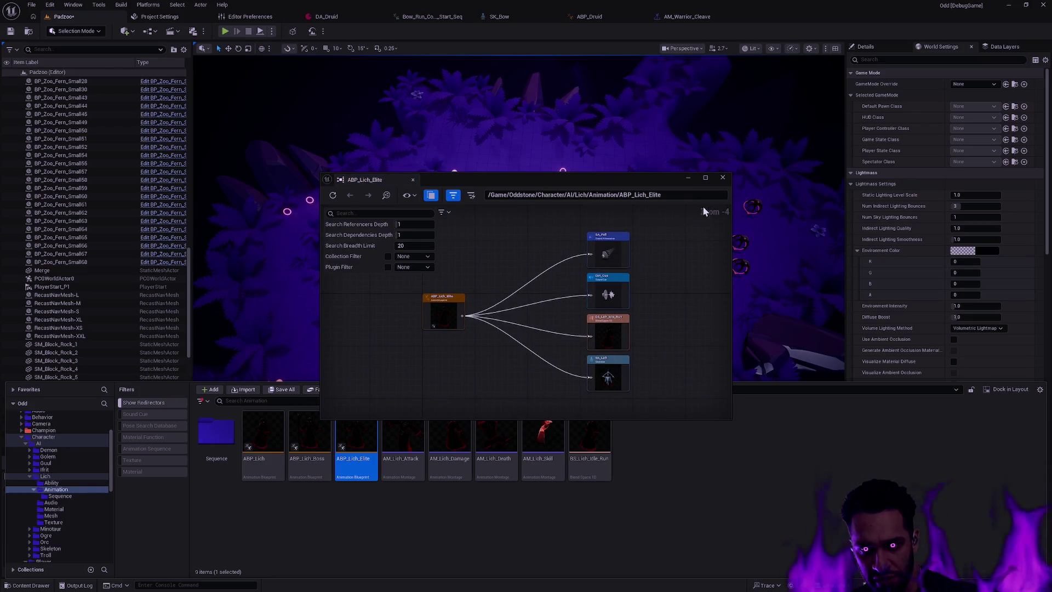
left_click(722, 177)
left_click(309, 438, "ctrl")
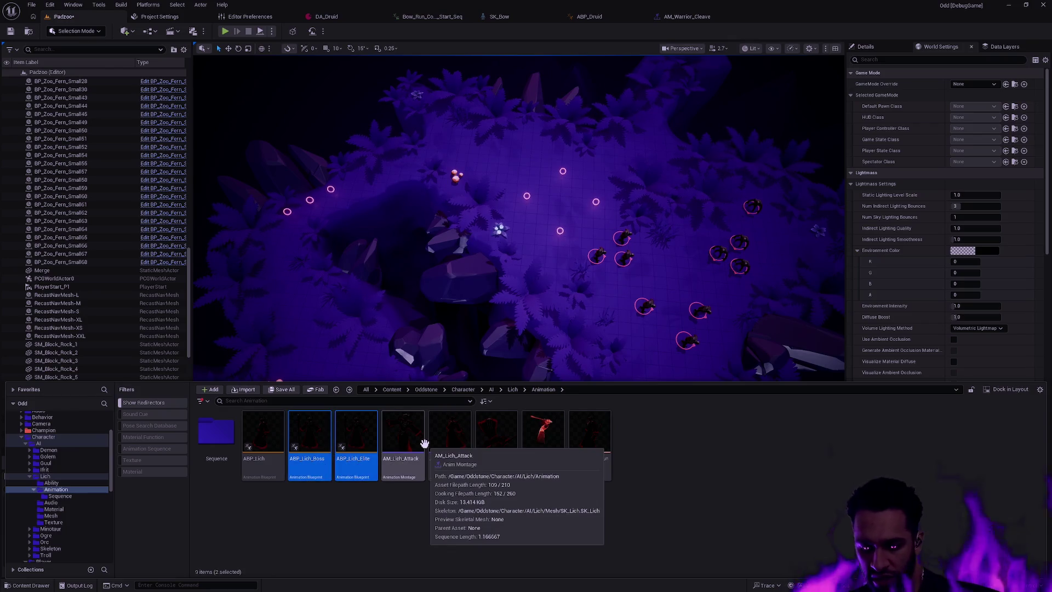
Delete ABP_Lich_Boss and ABP_Lich_Elite, confirming on the second Delete Assets prompt
key("Delete")
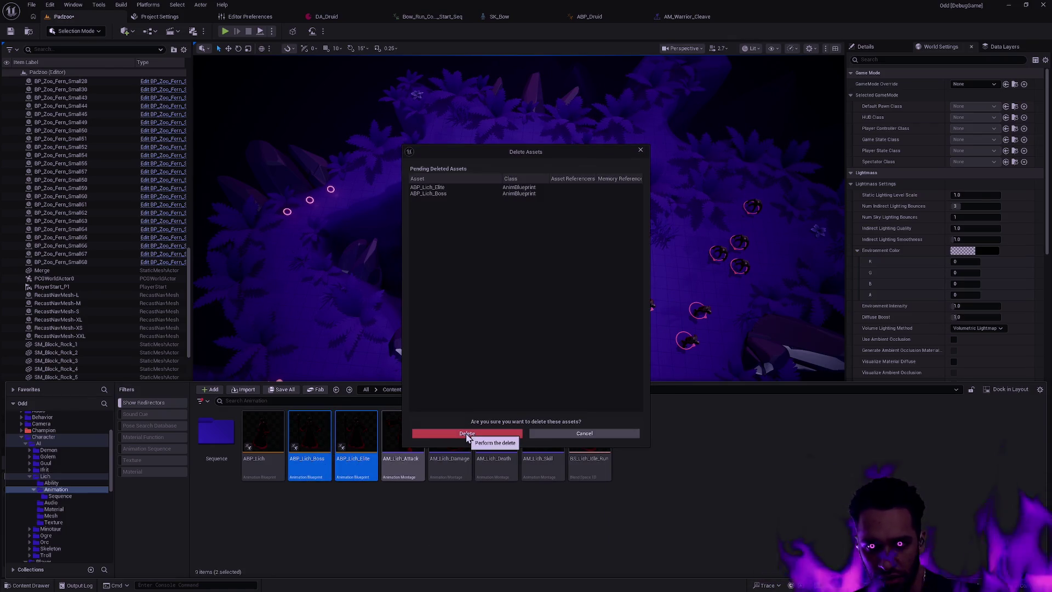
left_click(560, 432)
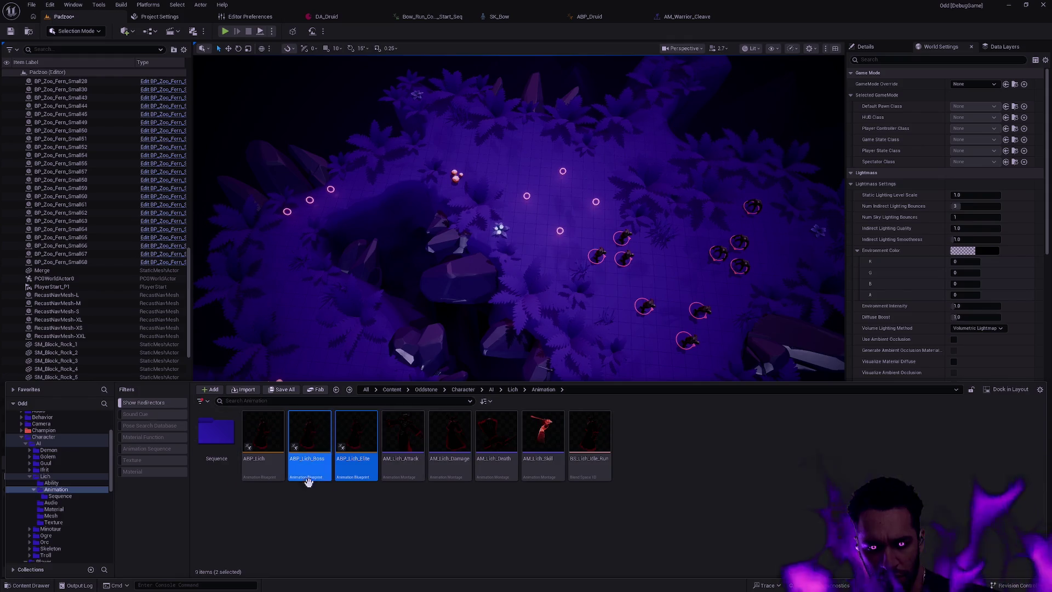
left_click(64, 489)
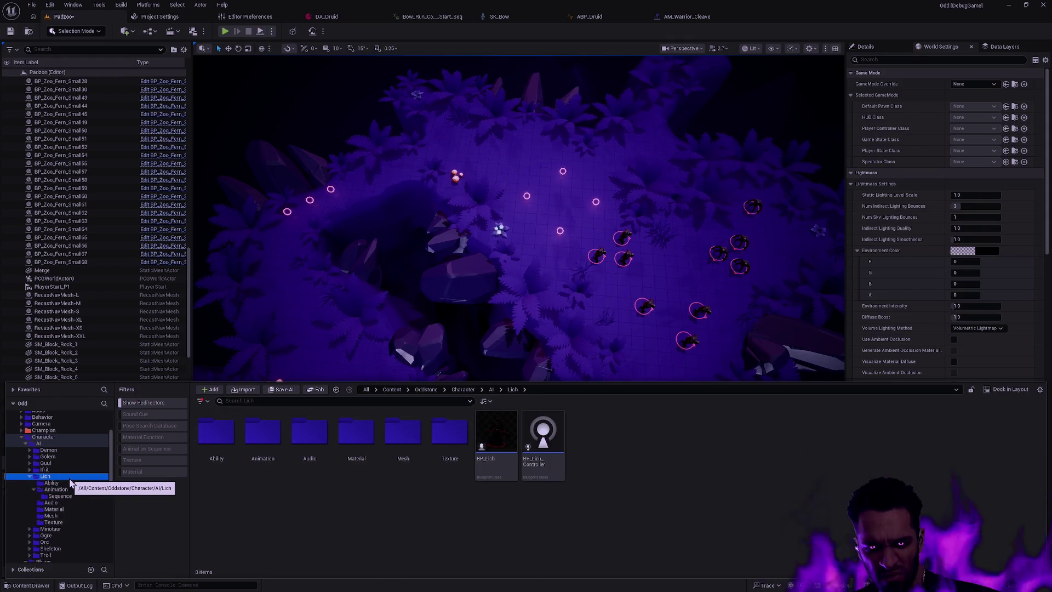
left_click(310, 467)
left_click(356, 463, "ctrl")
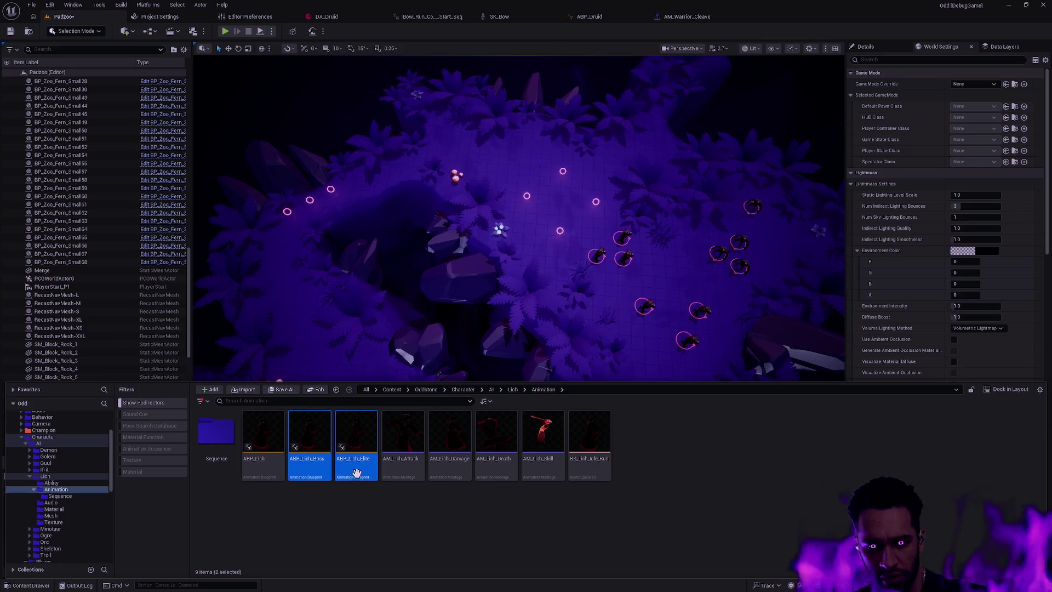
key("Delete")
left_click(496, 432)
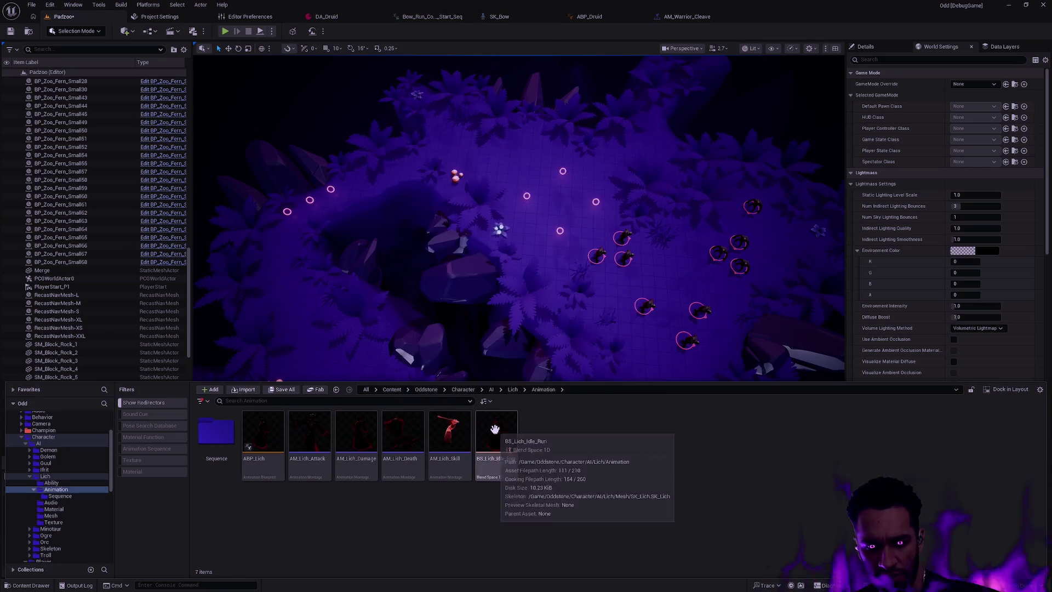
Select ABP_Skeleton_Boss and ABP_Skeleton_Elite in Skeleton > Animation for deletion, then cancel it
left_click(51, 548)
double_click(268, 441)
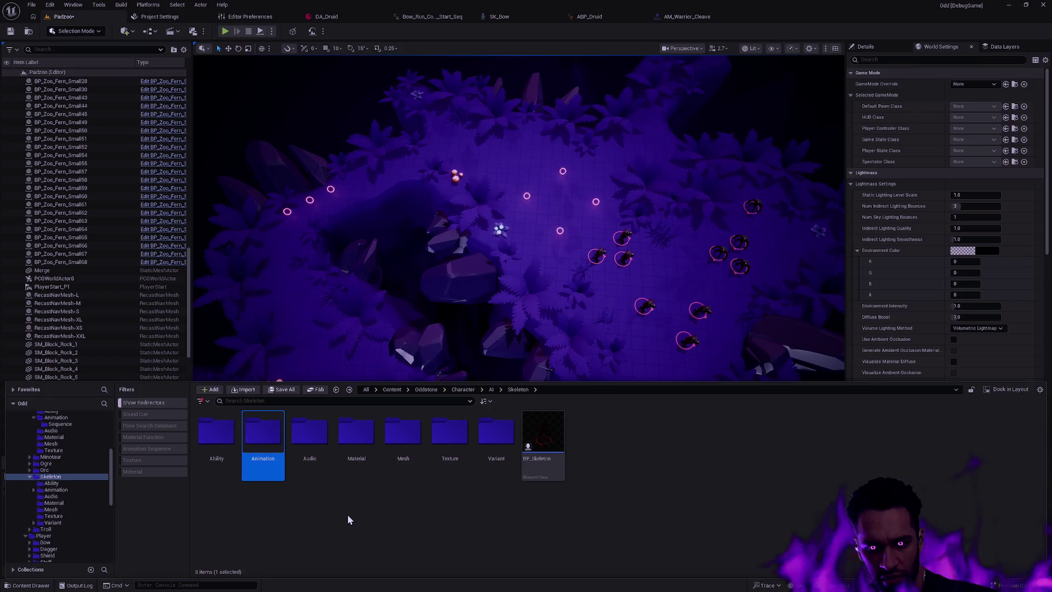
left_click(319, 476)
left_click(356, 465, "ctrl")
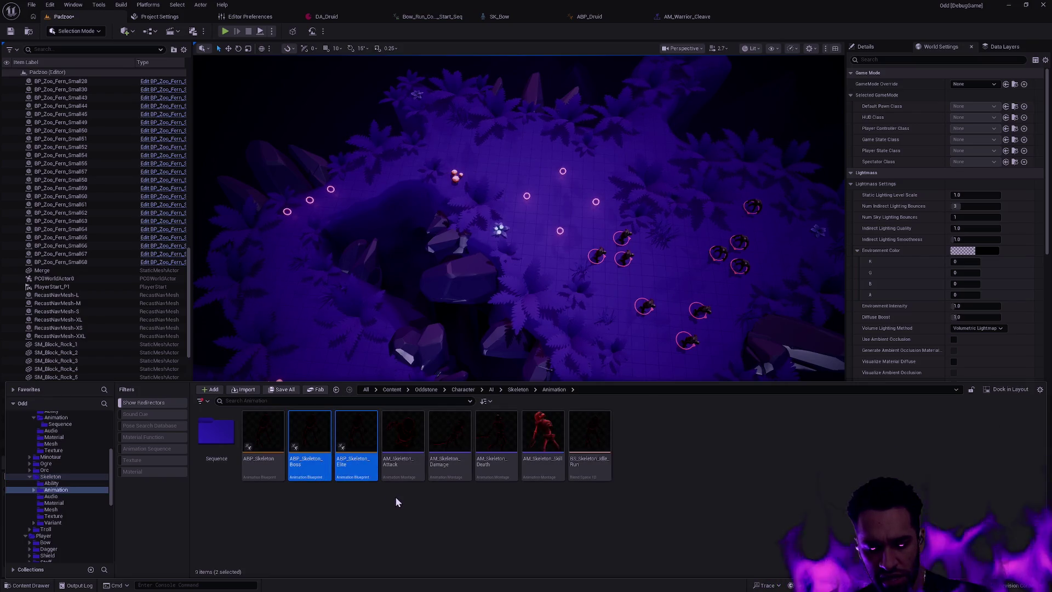
key("Delete")
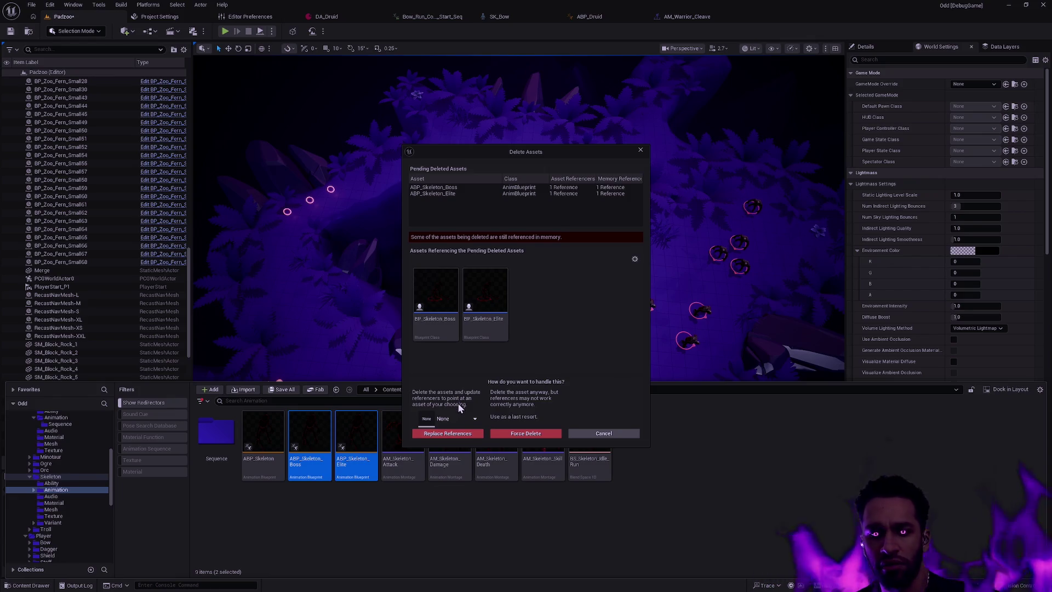
left_click(603, 433)
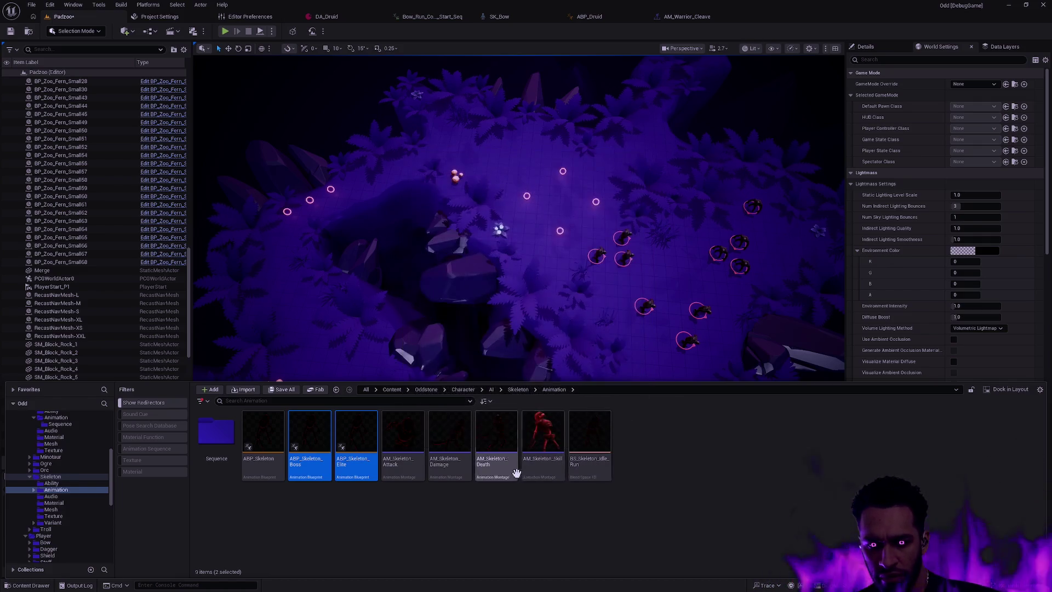
Look into the Skeleton Mesh and Variant subfolders, returning to the Skeleton folder each time
key("BackSpace")
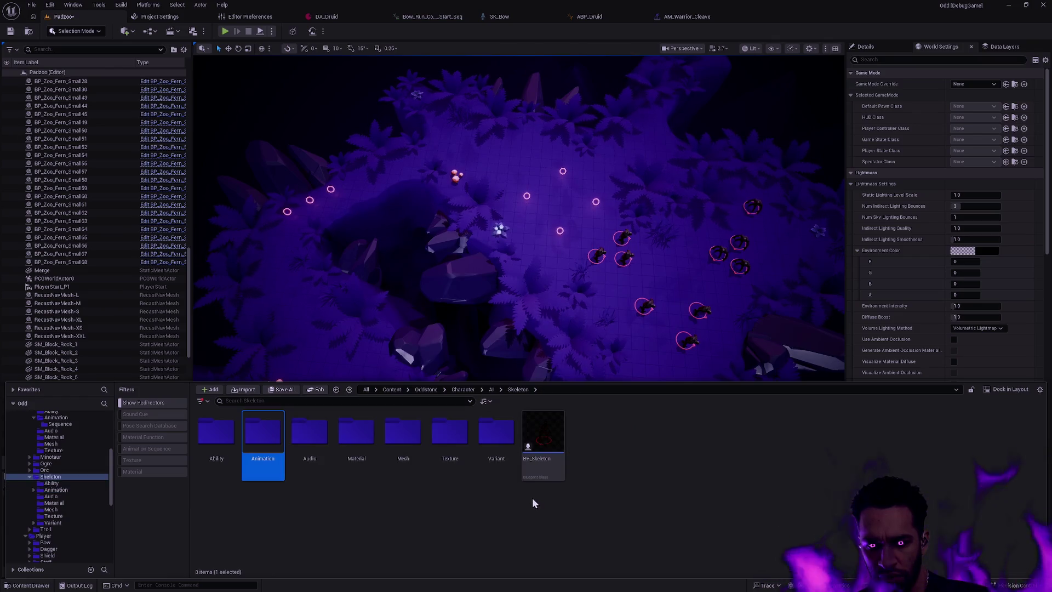
double_click(405, 457)
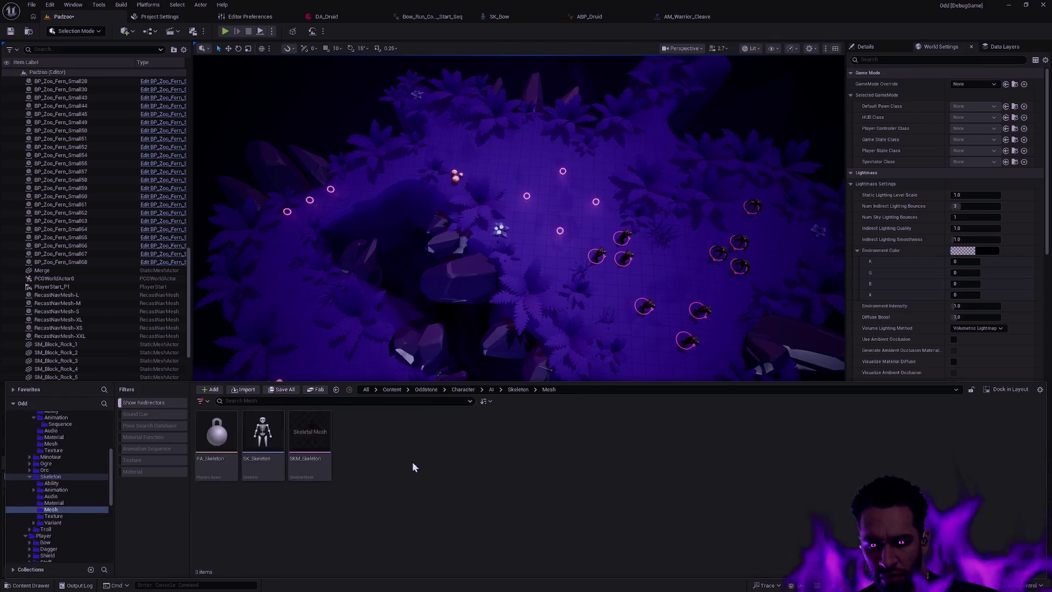
key("BackSpace")
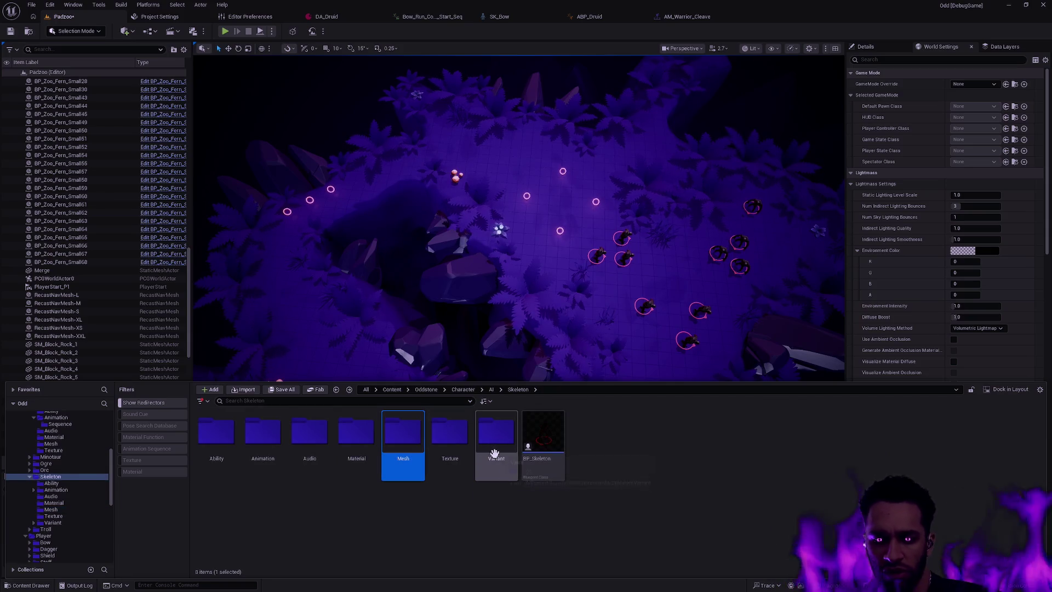
double_click(499, 473)
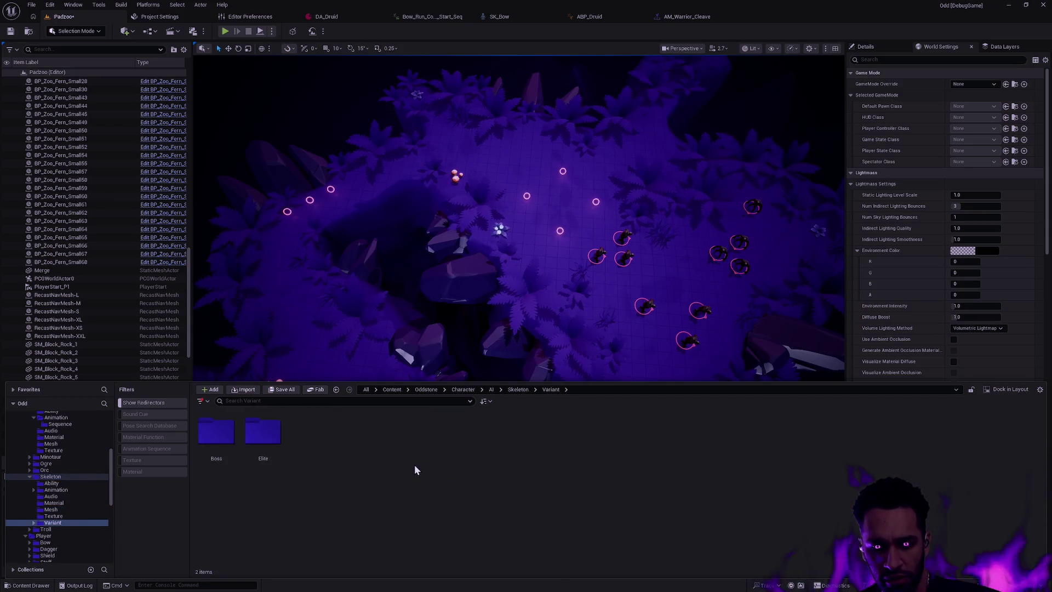
key("BackSpace")
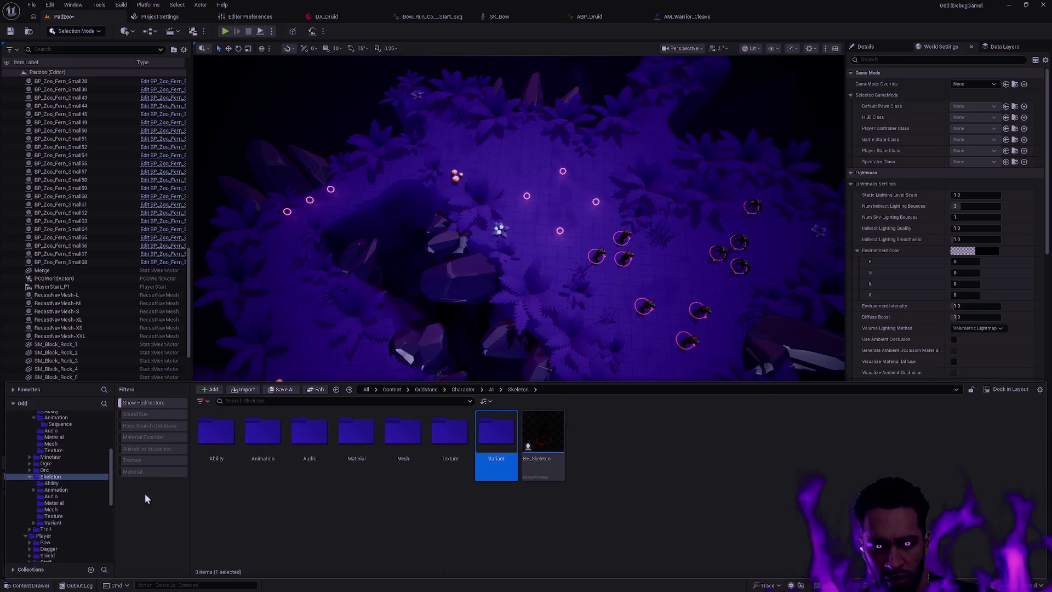
Navigate to Skeleton > Variant > Boss, checking its Ability subfolder along the way
scroll(70, 479, "up", 2)
left_click(46, 431)
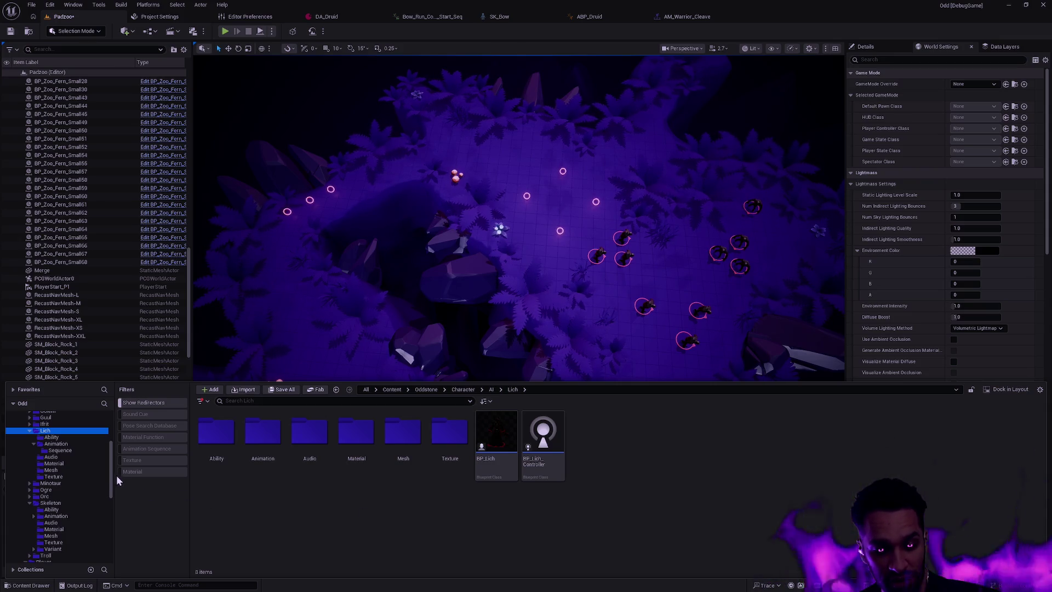
mouse_move(112, 472)
left_mouse_down()
mouse_move(109, 499)
mouse_move(110, 469)
mouse_move(111, 483)
left_mouse_up()
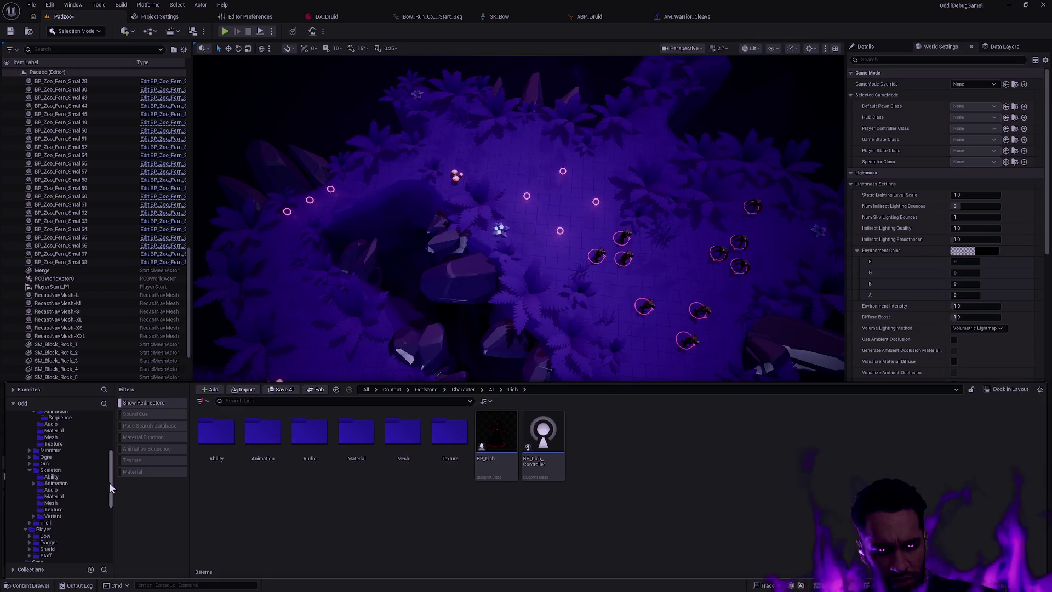
left_click_drag(110, 482, 107, 493)
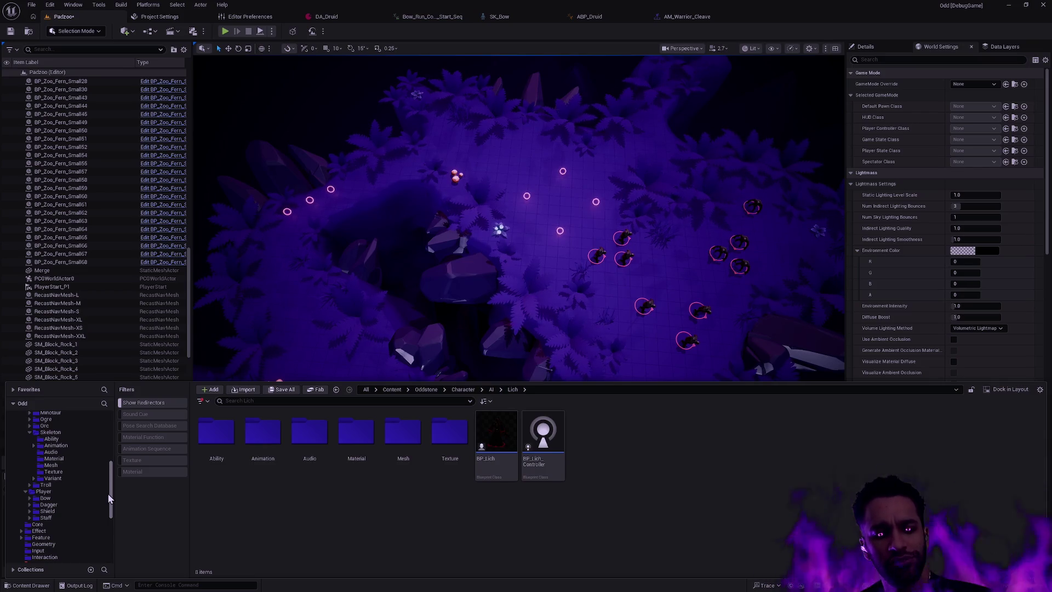
left_click_drag(107, 493, 107, 493)
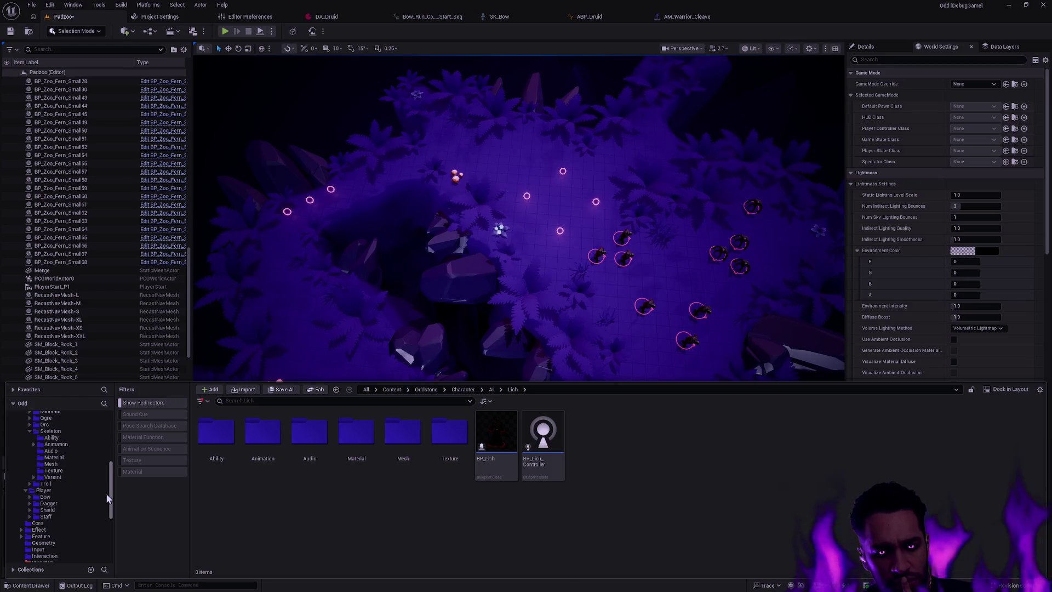
left_click(65, 478)
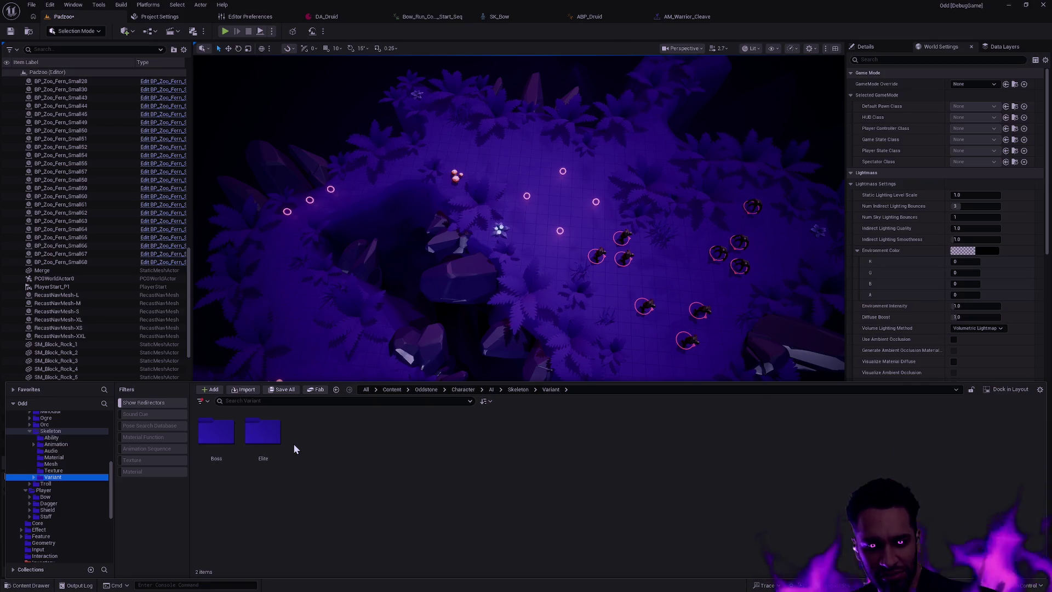
double_click(216, 433)
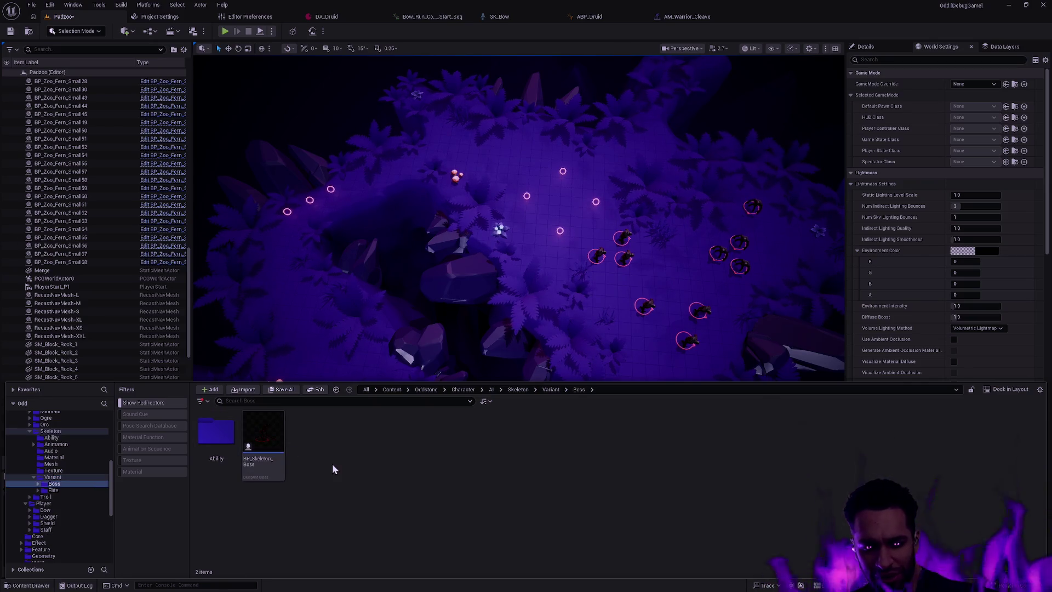
double_click(216, 433)
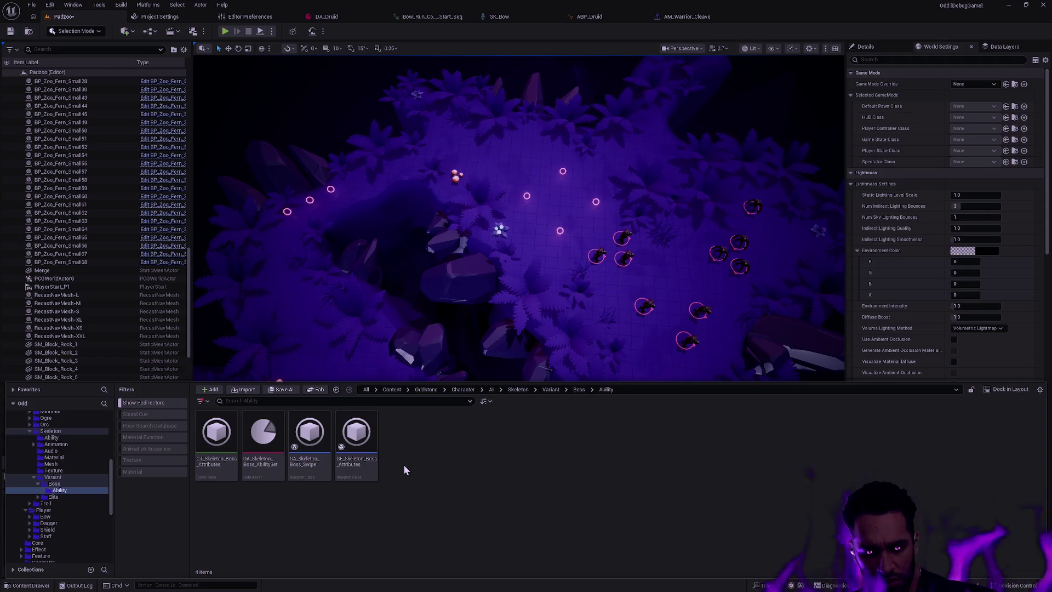
key("alt+Left")
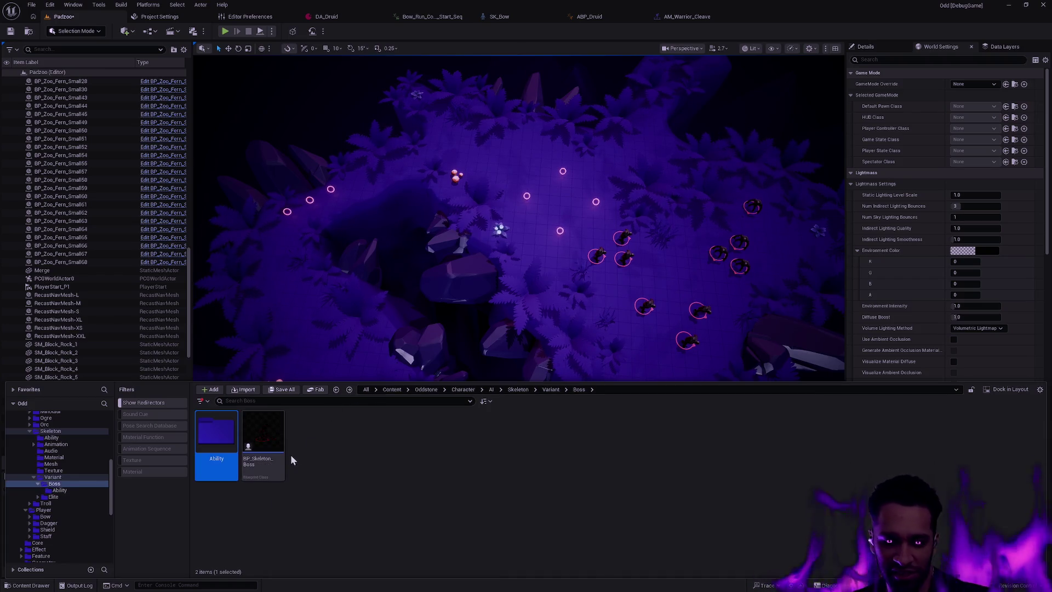
Place BP_Skeleton_Boss in the level and move it right into the enemy group
mouse_move(265, 438)
left_mouse_down()
mouse_move(565, 196)
mouse_move(538, 203)
mouse_move(554, 143)
left_mouse_up()
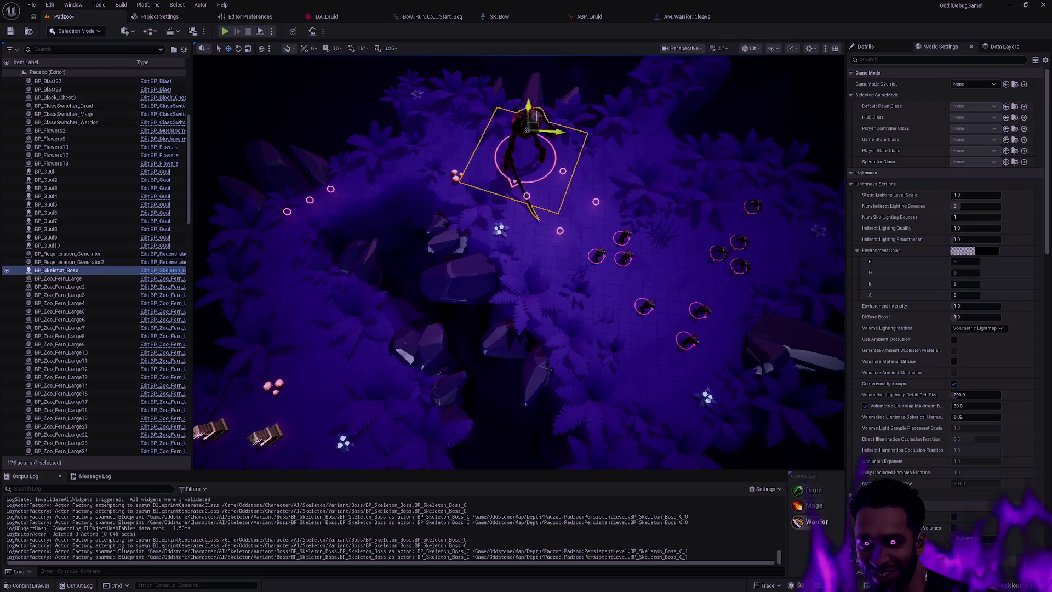
left_click_drag(533, 106, 544, 154)
mouse_move(548, 189)
left_mouse_down()
mouse_move(702, 203)
mouse_move(698, 224)
left_mouse_up()
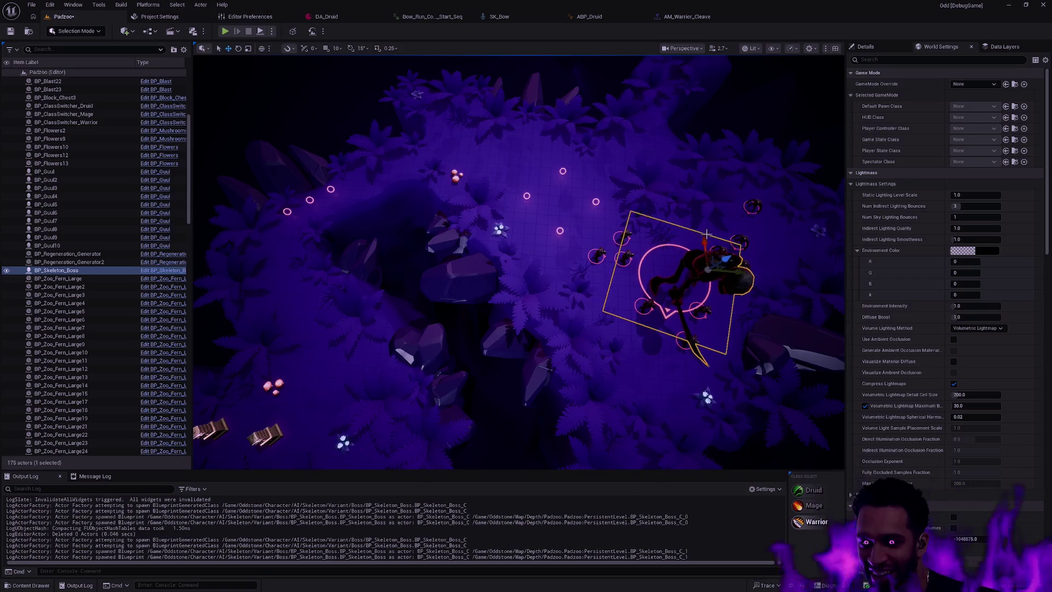
key("Escape")
key("Right")
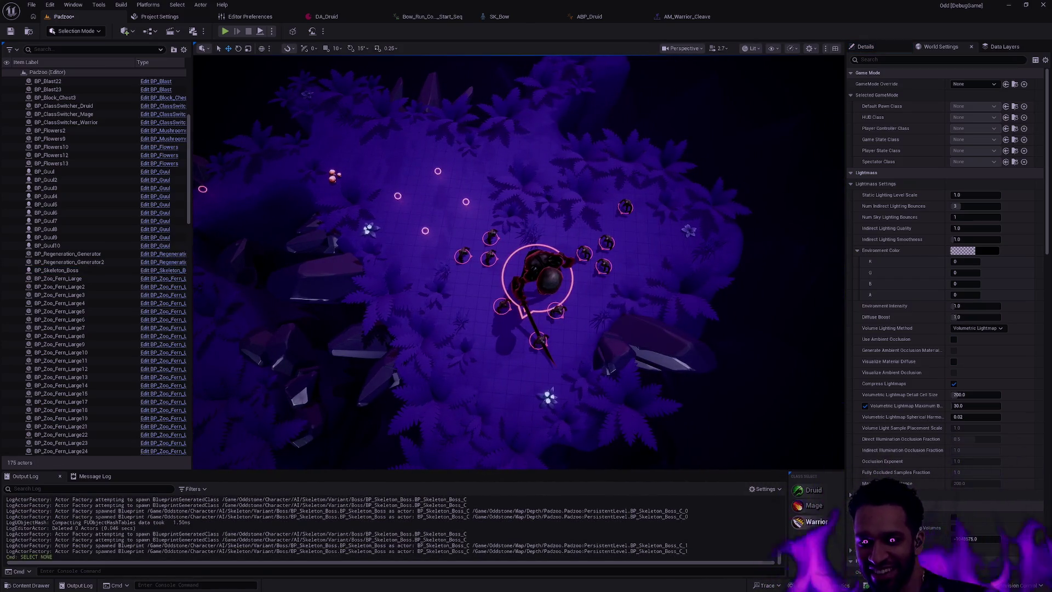
Delete the three Guul enemies standing next to the skeleton boss
left_click(556, 311)
key("Delete")
left_click(540, 340)
key("Delete")
left_click(501, 305)
key("Delete")
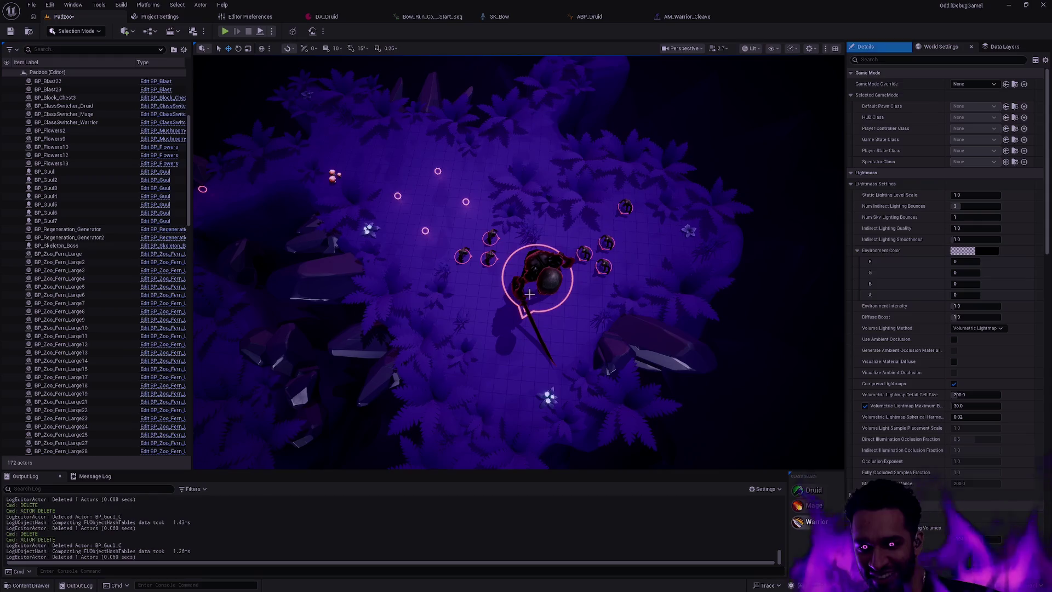
Start a Play-in-Editor session of the level with nothing selected
left_click(555, 267)
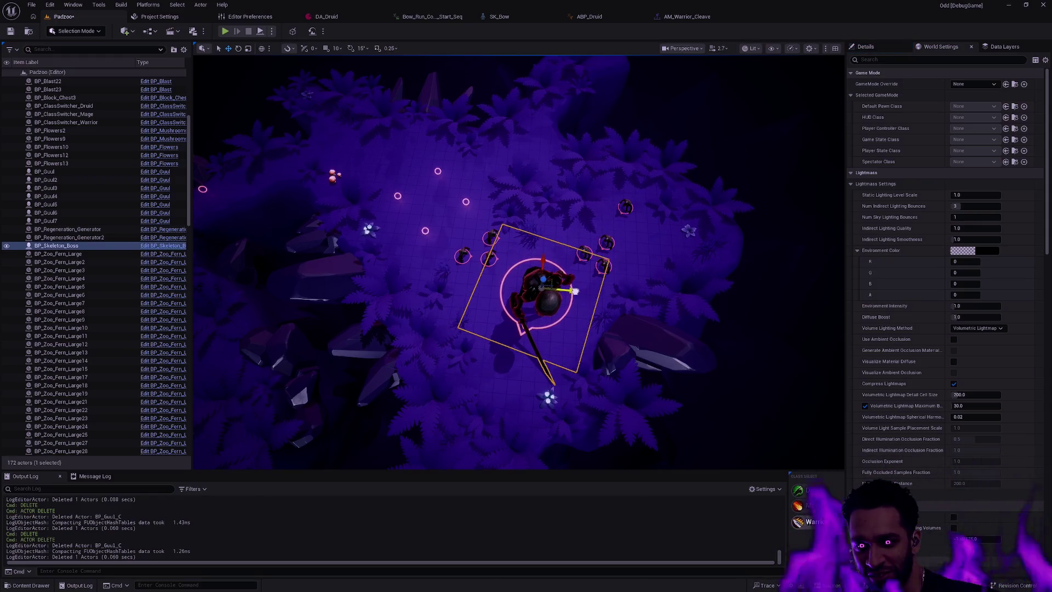
key("Escape")
key("alt+p")
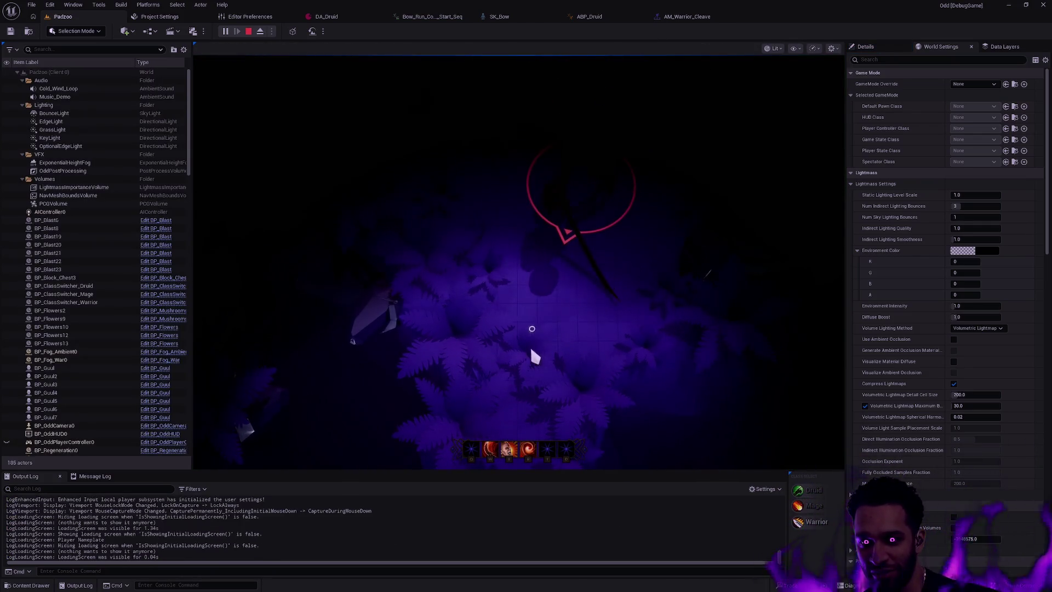
Run the hero around the skeleton boss, then end the play session and go full-screen
left_click(474, 324)
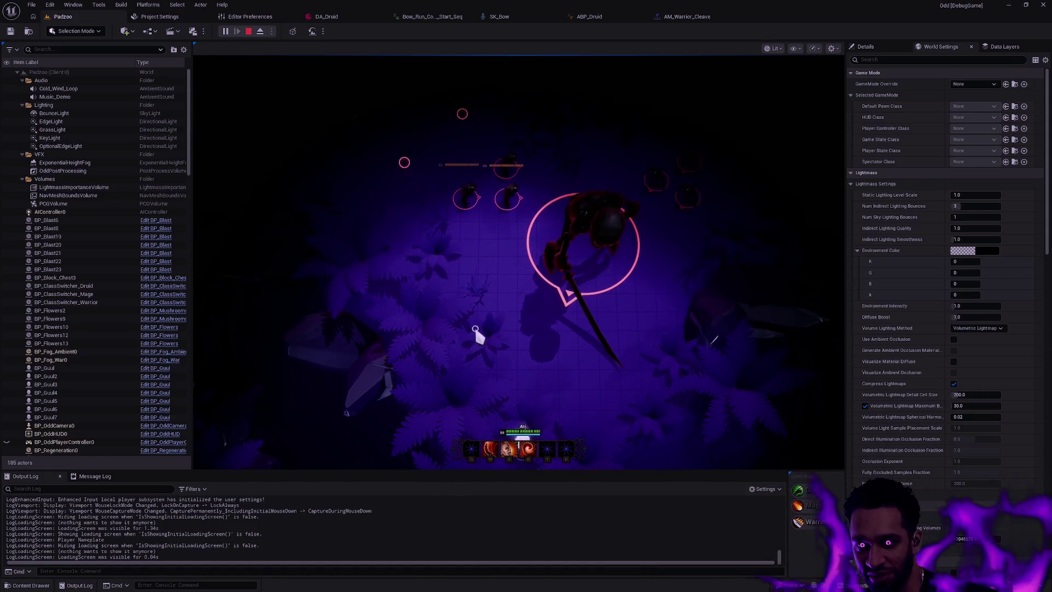
mouse_move(547, 371)
left_mouse_down()
mouse_move(619, 387)
mouse_move(672, 346)
mouse_move(667, 294)
left_mouse_up()
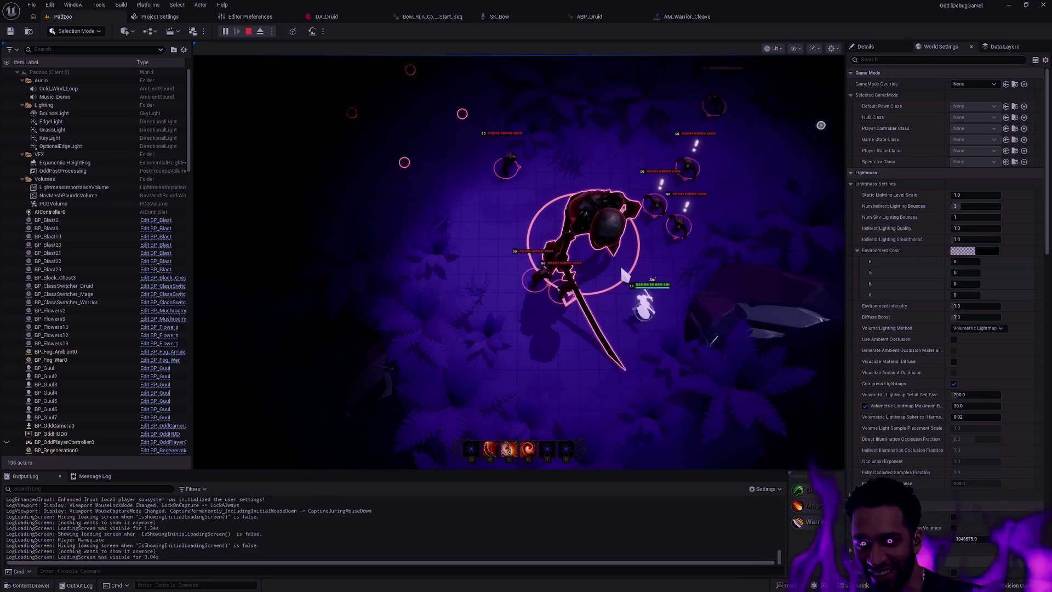
mouse_move(432, 392)
left_mouse_down()
mouse_move(422, 273)
mouse_move(445, 208)
left_mouse_up()
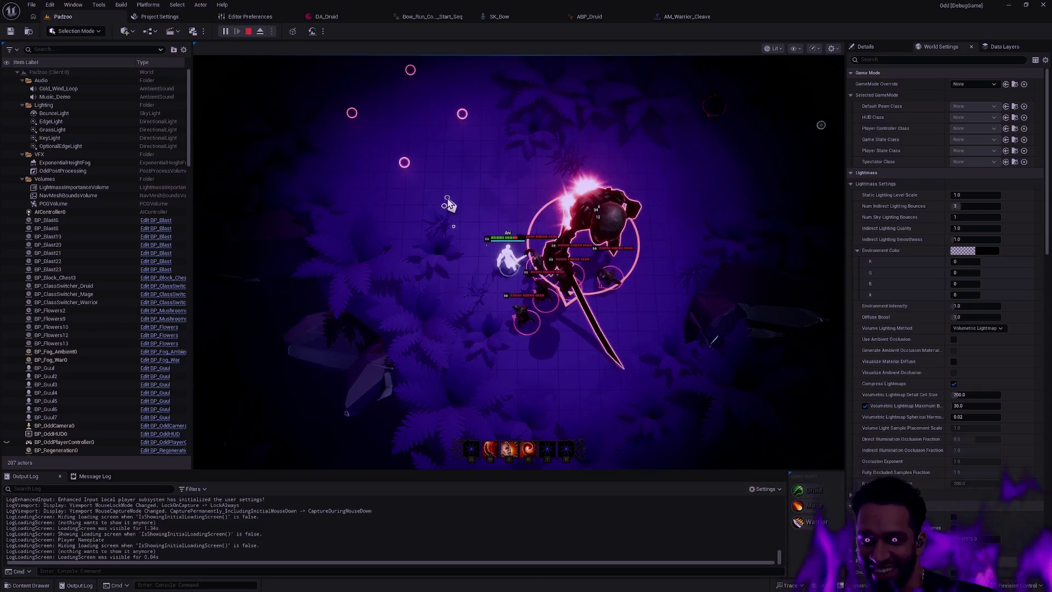
key("Escape")
key("F11")
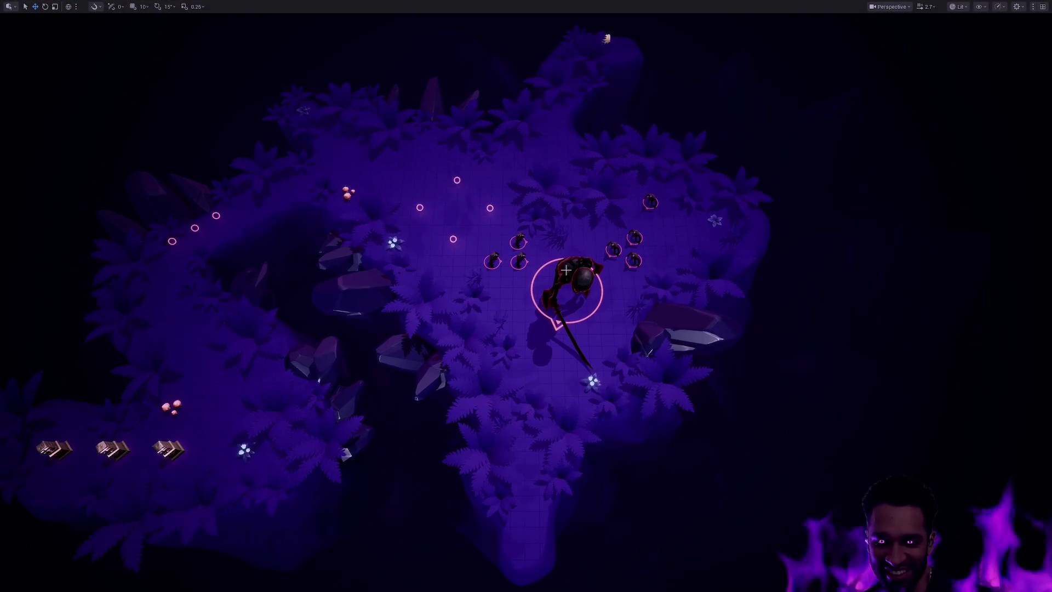
Exit full-screen, reopen the Content Drawer and step back to the AI > Lich folder
key("F11")
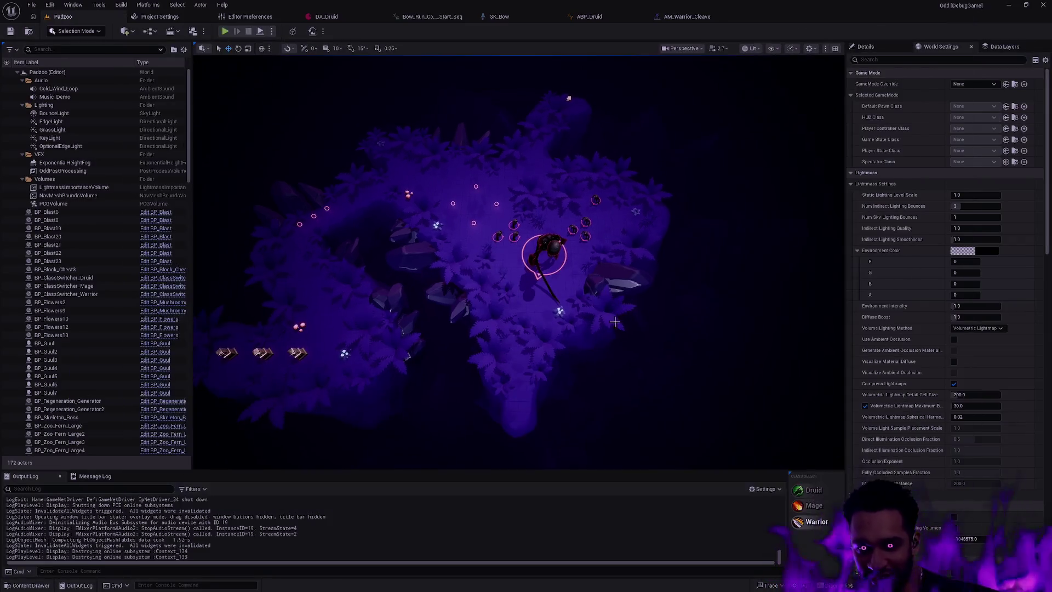
key("ctrl+space")
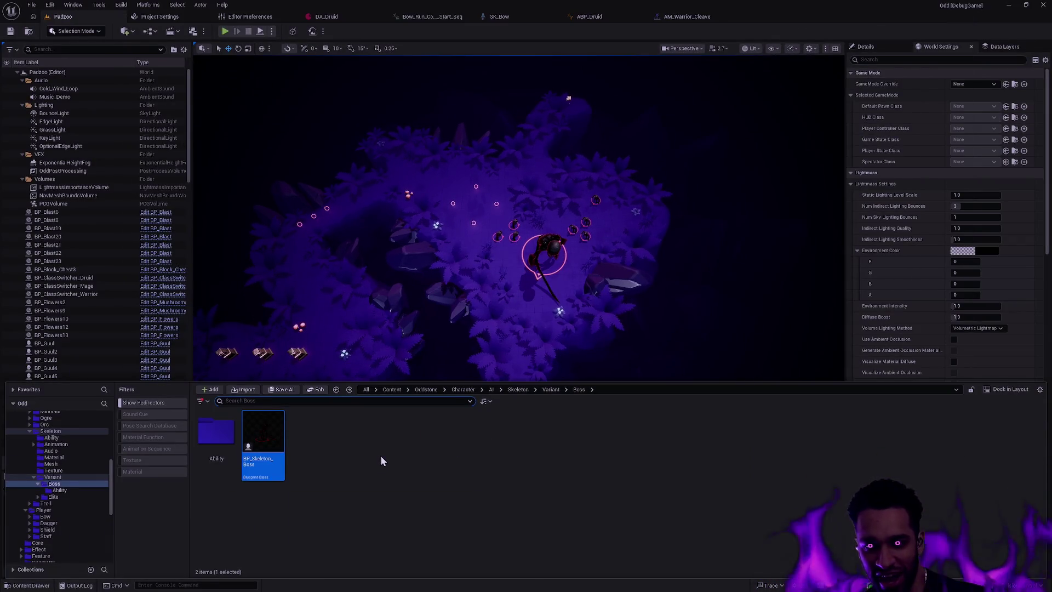
left_click_drag(501, 349, 492, 345)
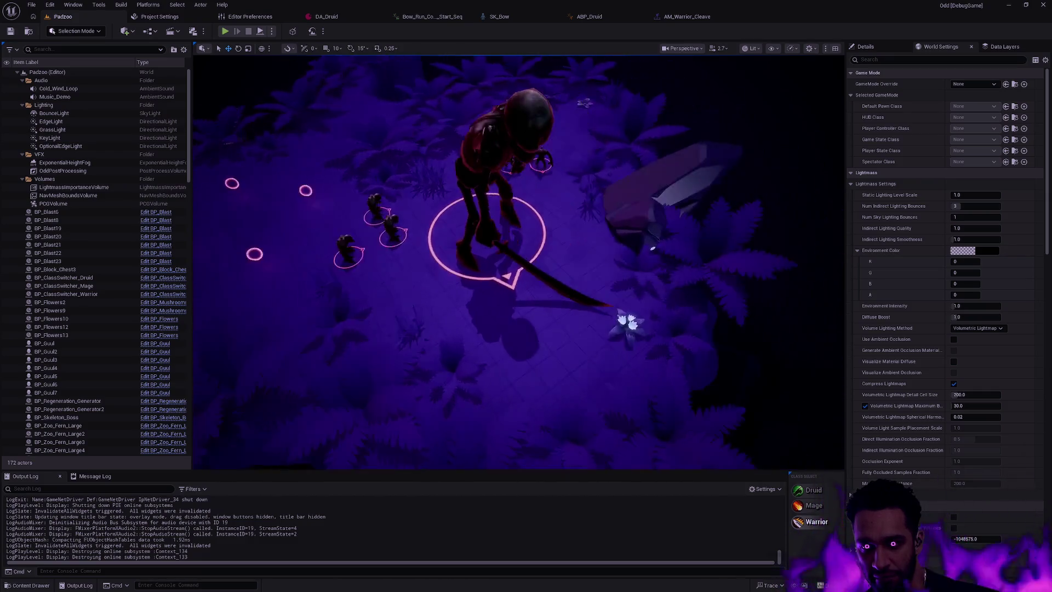
key("ctrl+space")
key("alt+Left")
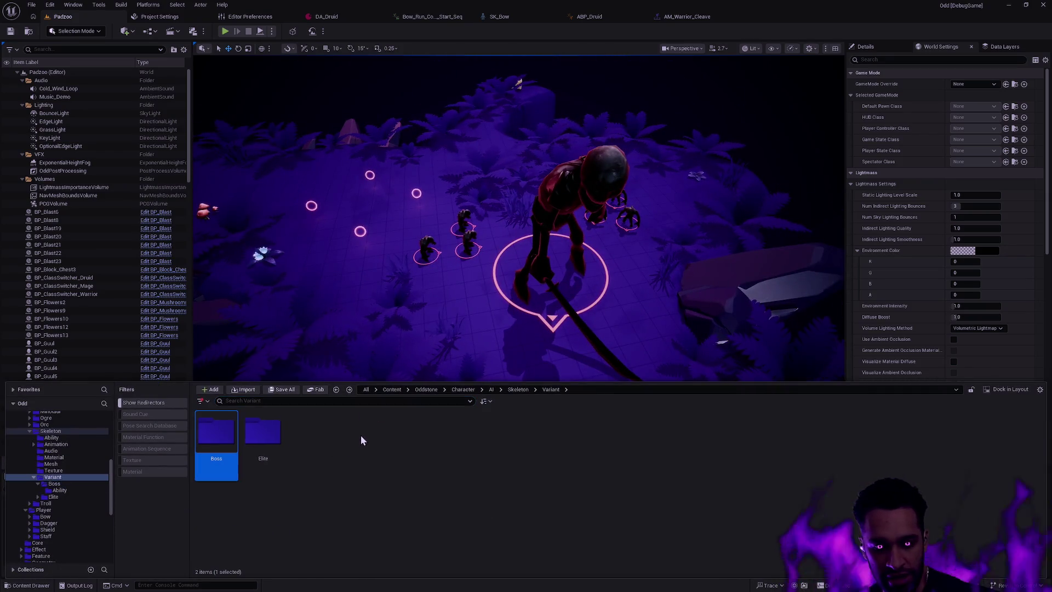
key("alt+Left")
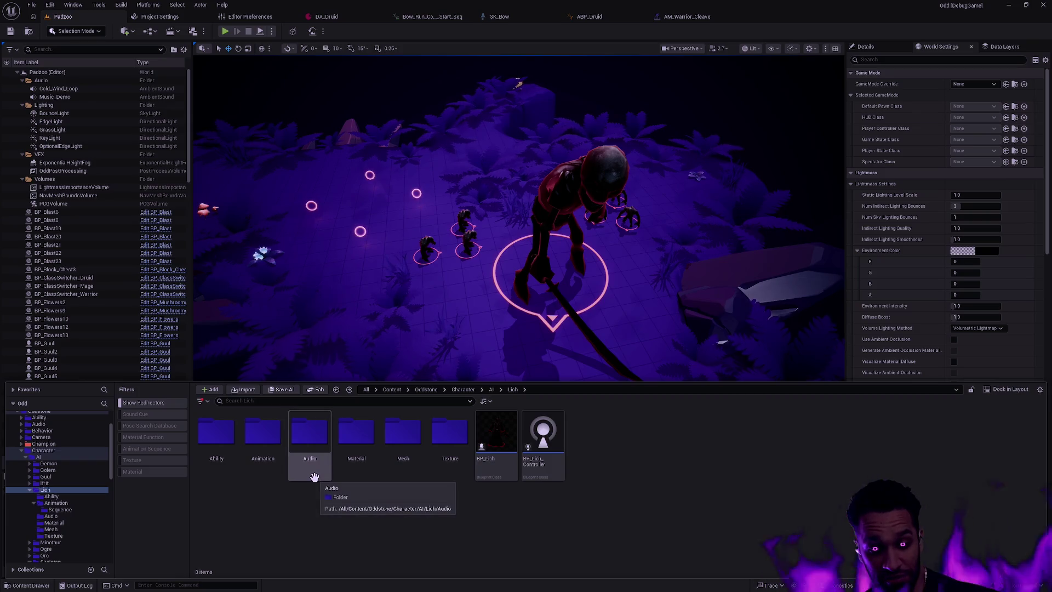
mouse_move(488, 471)
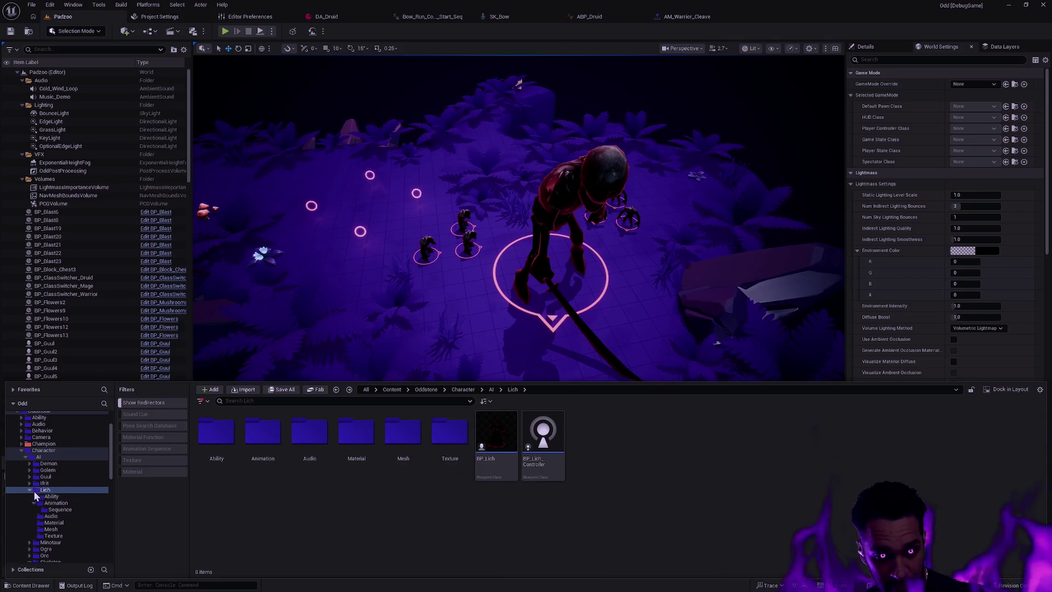
Collapse Lich, Skeleton and Player in the tree and show the Character > AI folder's OddAI assets
left_click(30, 490)
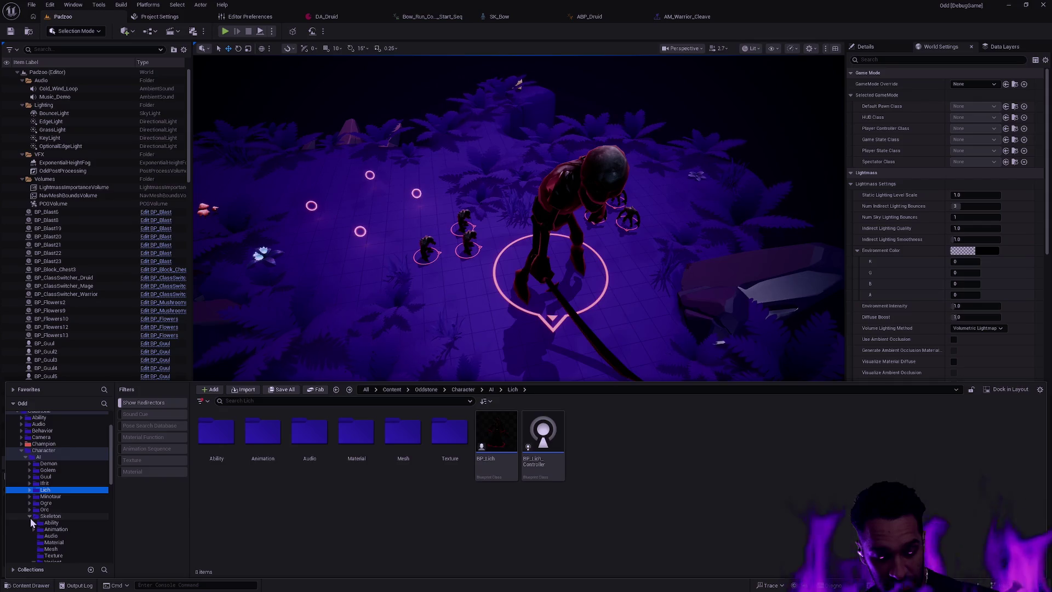
left_click(31, 517)
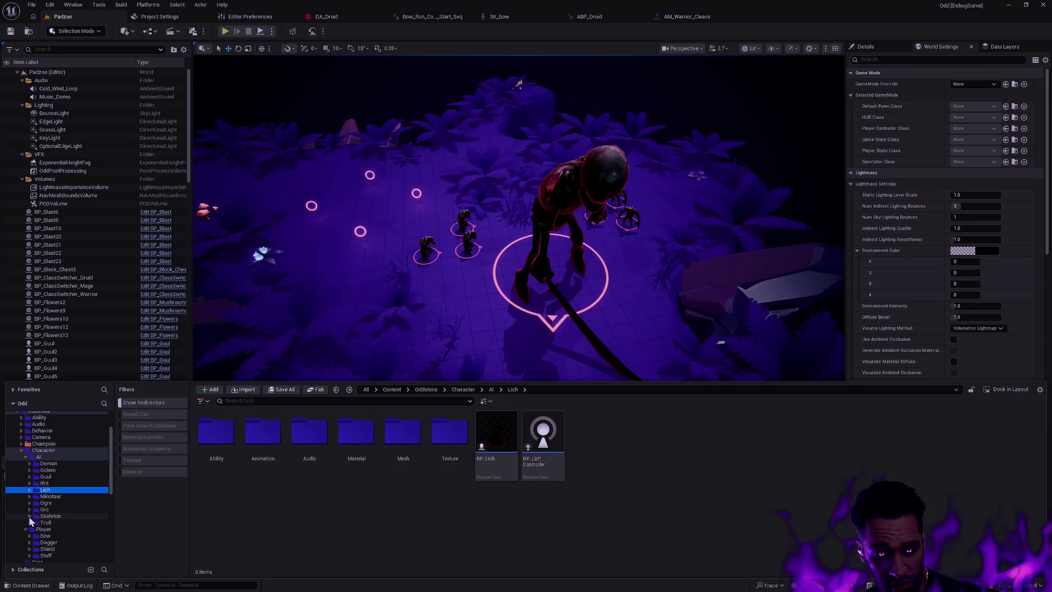
scroll(64, 495, "down", 3)
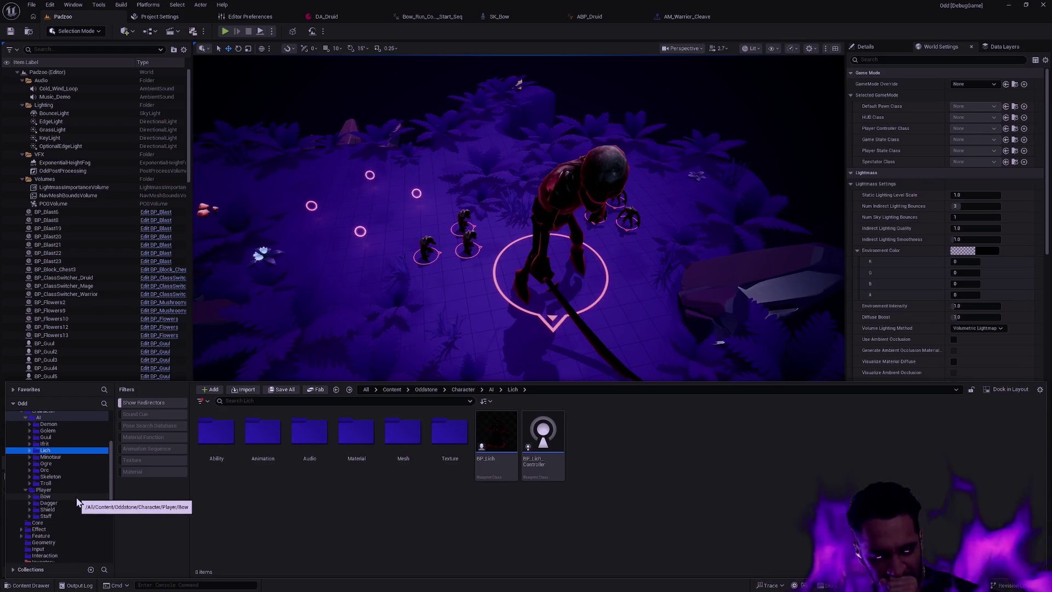
scroll(77, 499, "up", 1)
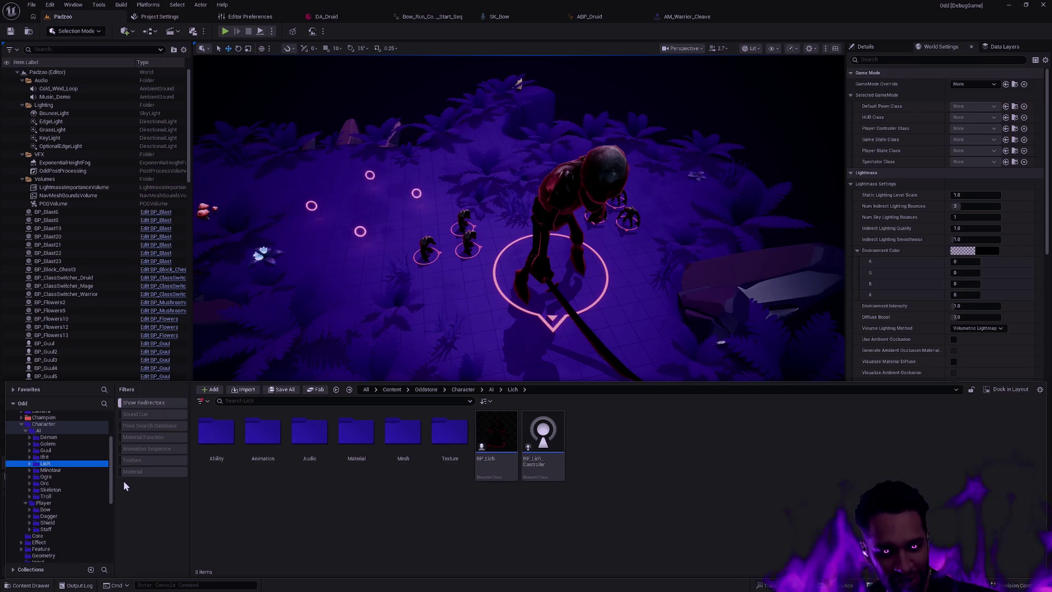
scroll(111, 465, "up", 3)
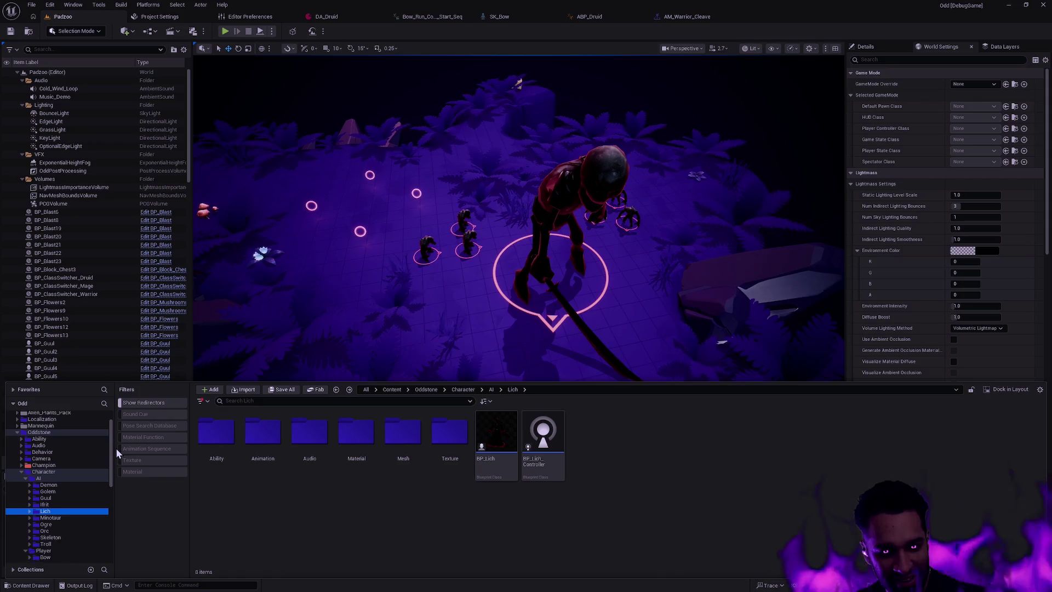
left_click(26, 479)
left_click(25, 484)
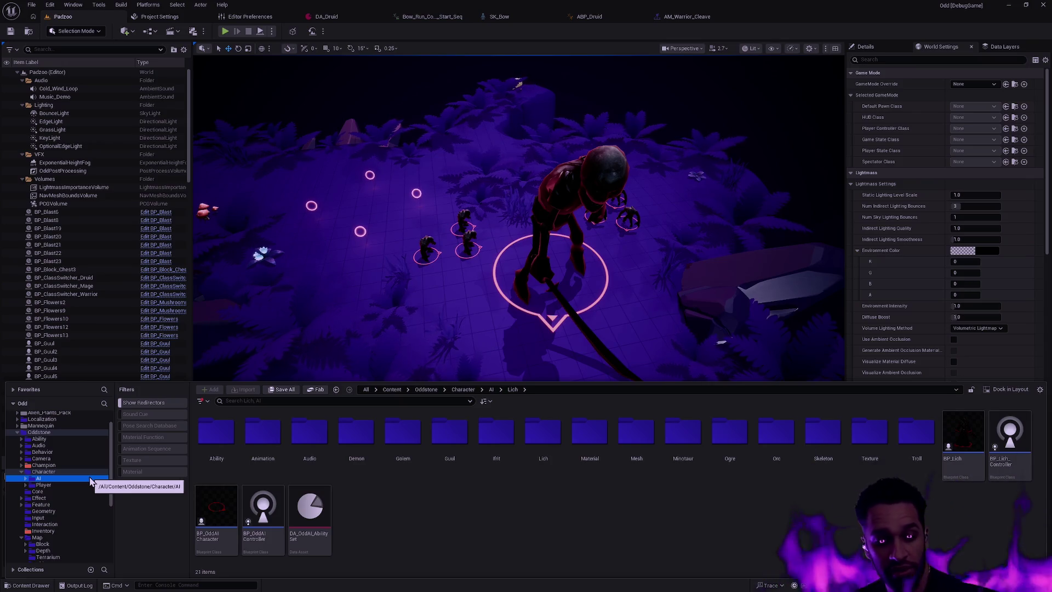
Show the contents of the Character > Player folder
left_click(59, 485)
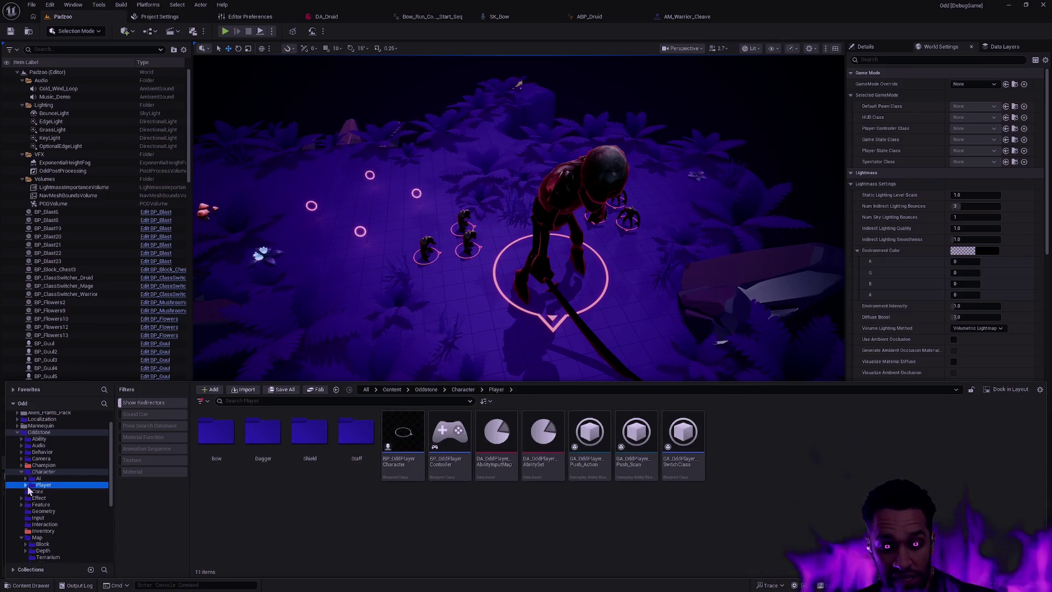
left_click(25, 484)
left_click(25, 485)
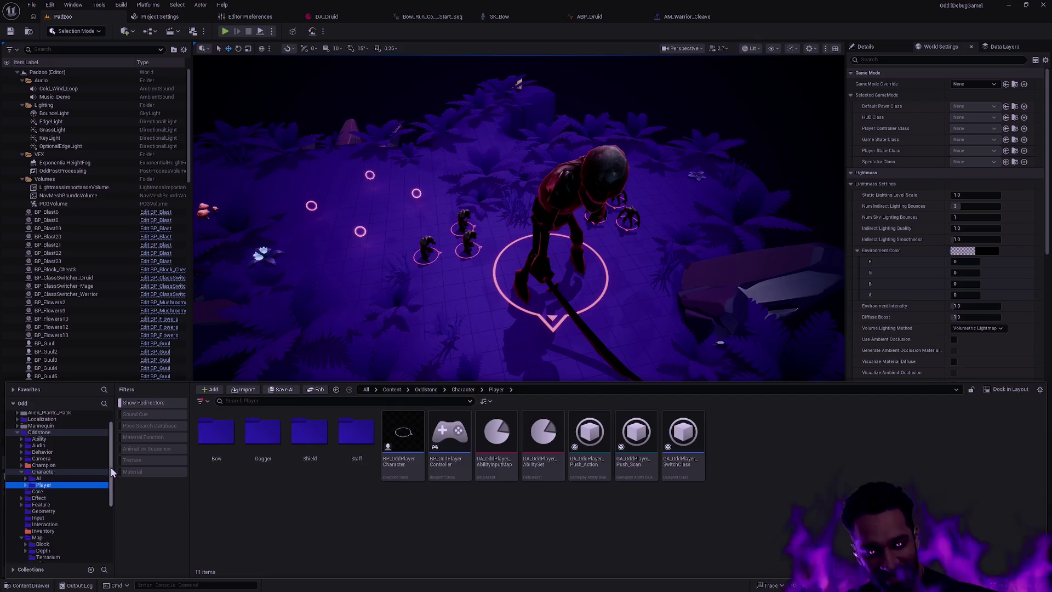
left_click_drag(110, 466, 111, 479)
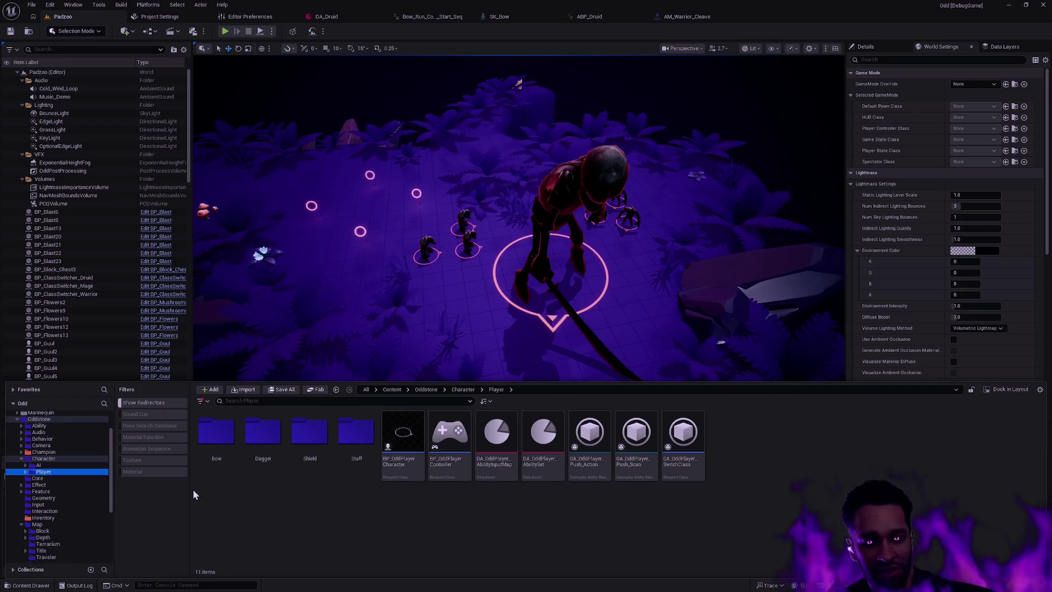
Widen the folder tree pane by dragging its splitter to the right
left_click_drag(190, 490, 192, 491)
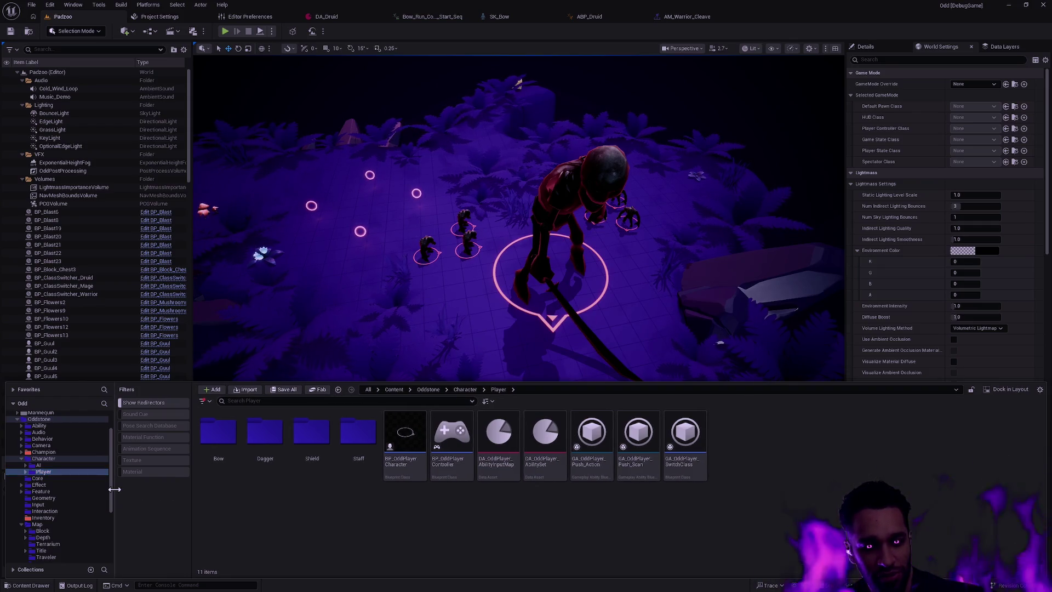
left_click_drag(114, 489, 123, 488)
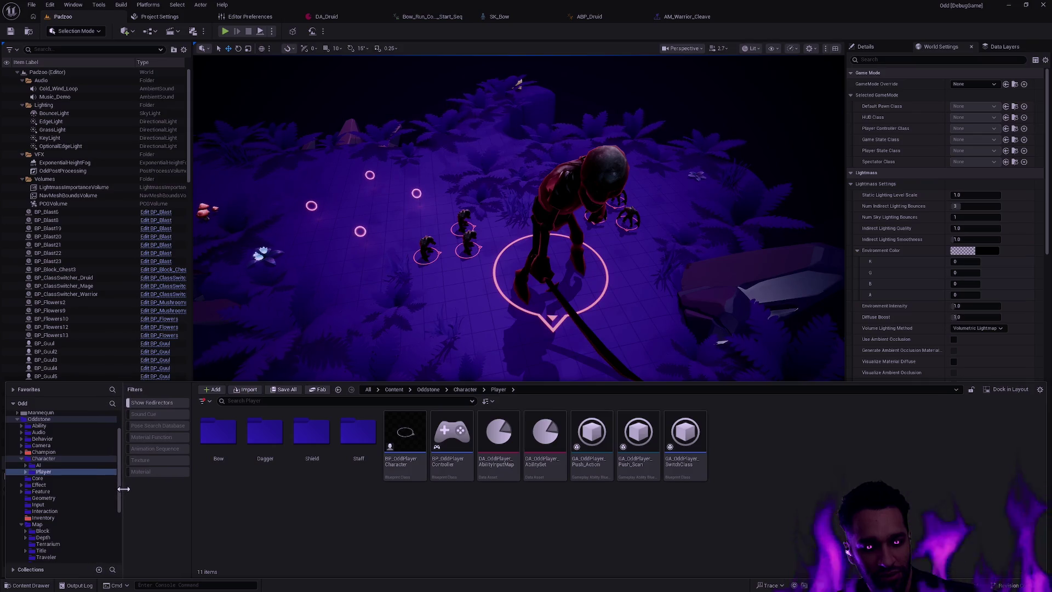
scroll(119, 484, "down", 2)
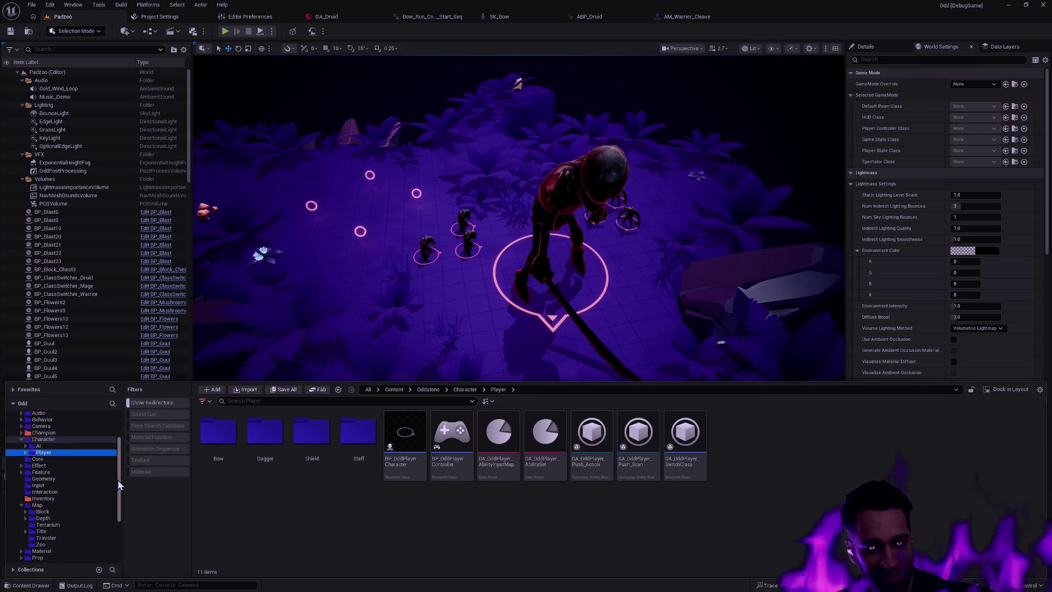
left_click_drag(118, 478, 120, 451)
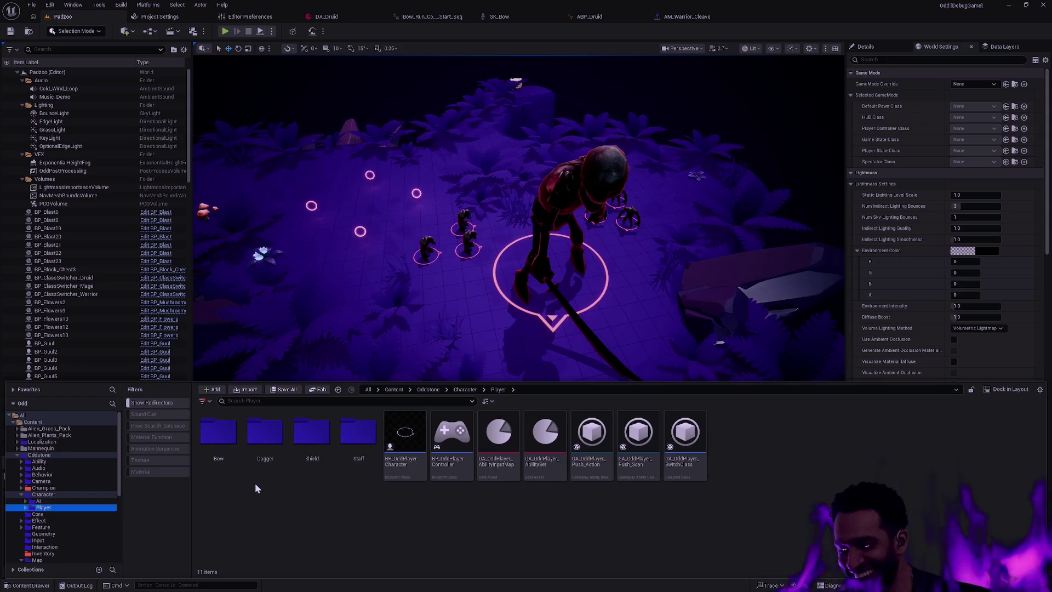
left_click(310, 501)
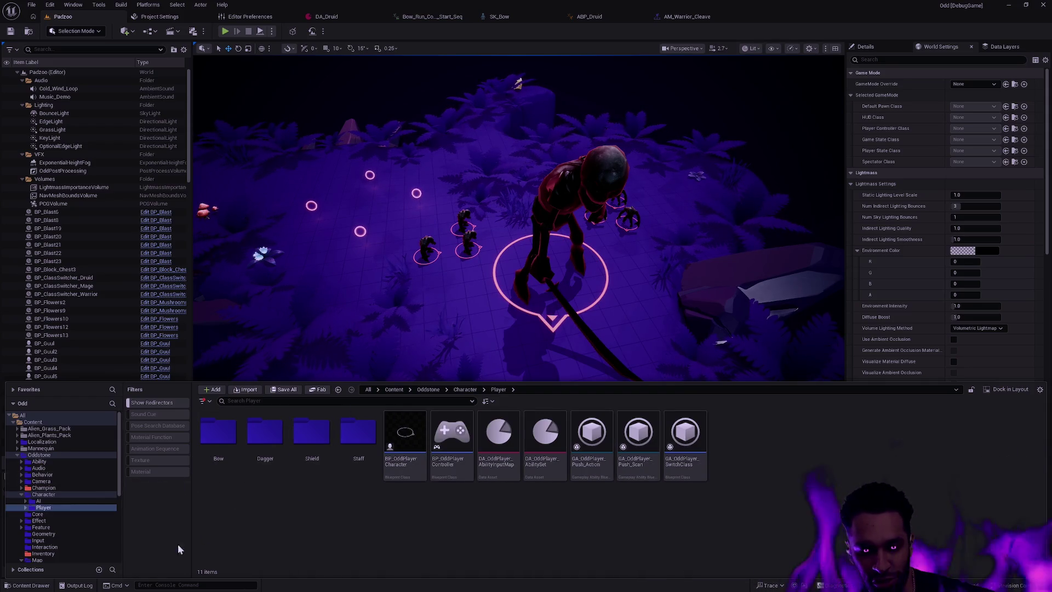
View the Character folder, return to Player, then list the AI folder's 13 items
left_click(64, 495)
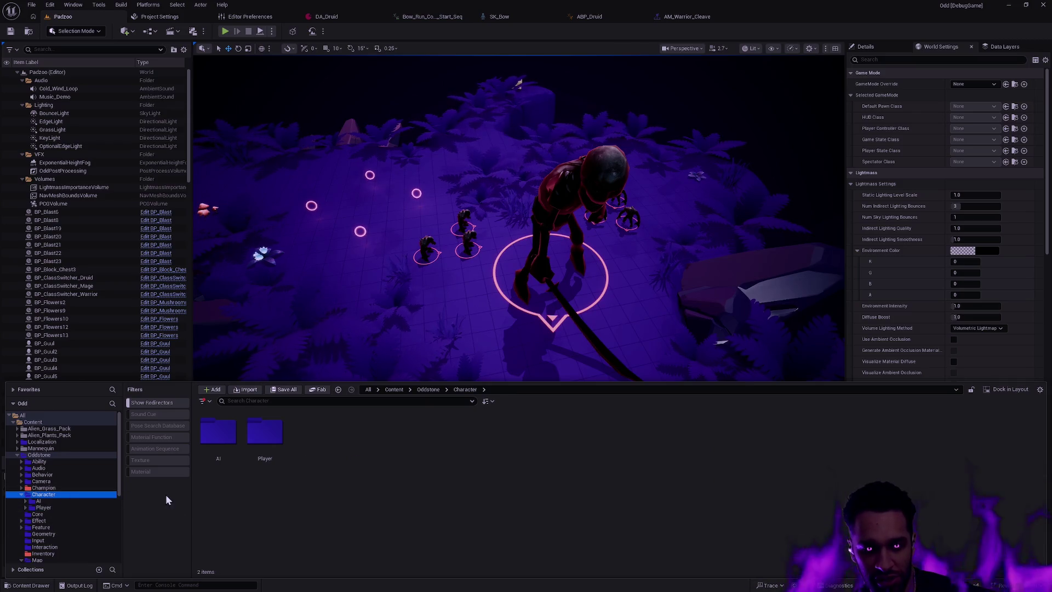
key("alt+Left")
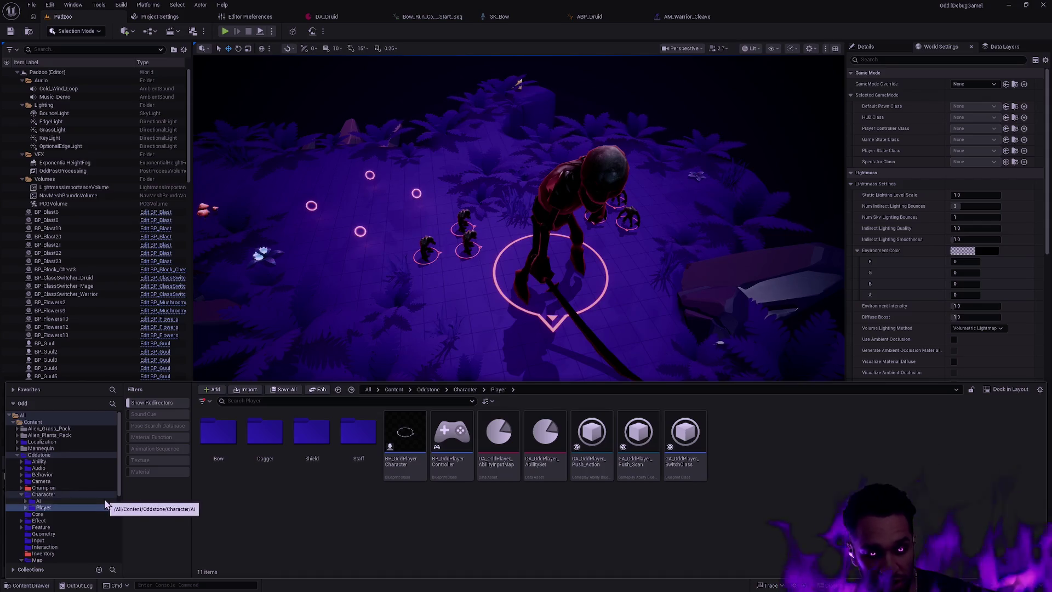
left_click(39, 504)
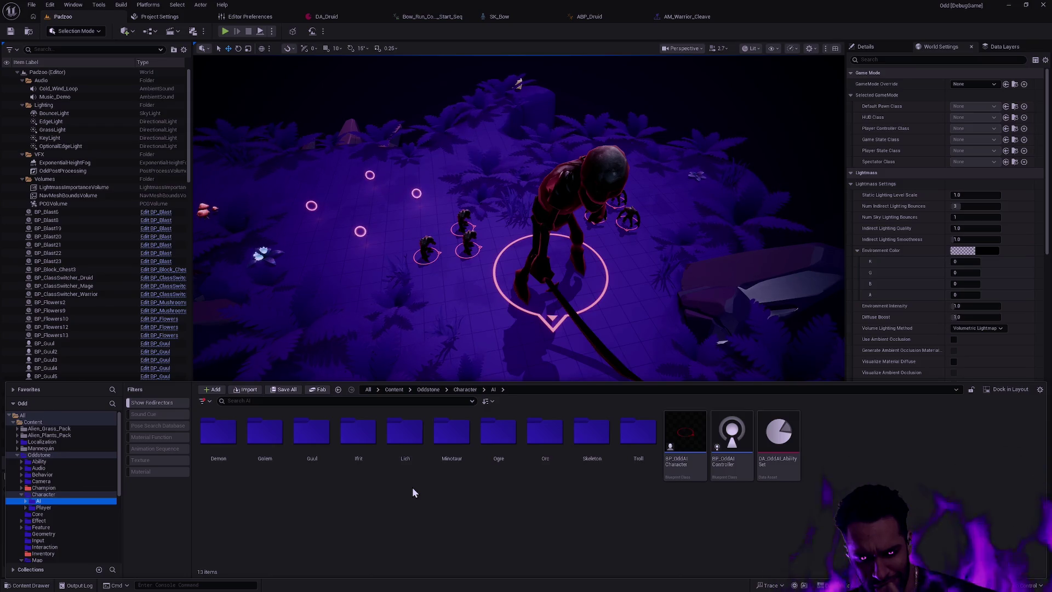
Scroll the folder tree to the top and expand the Ability folder's subfolders
scroll(104, 504, "down", 2)
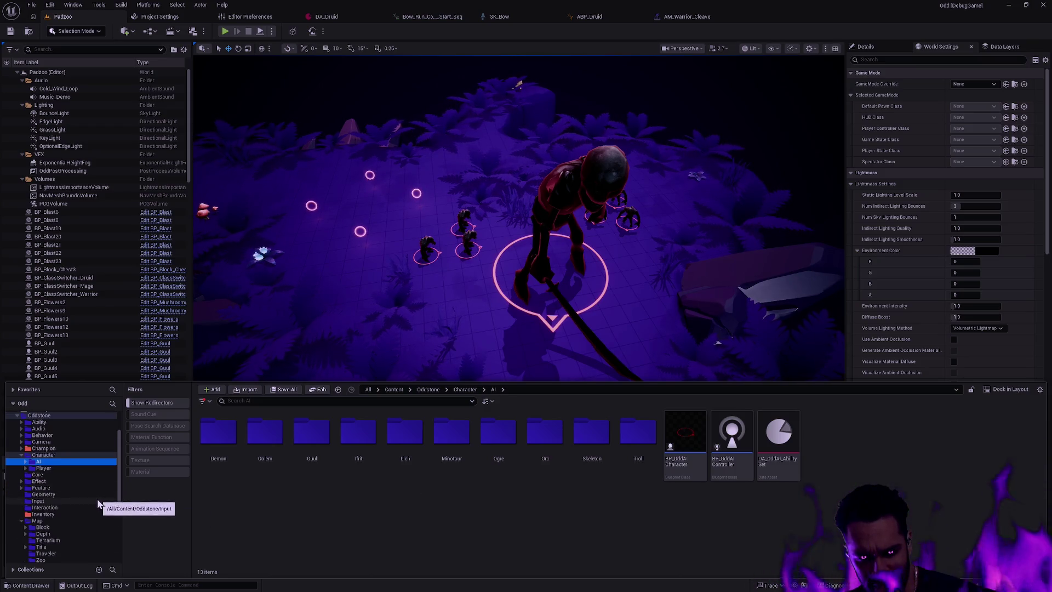
scroll(98, 502, "up", 2)
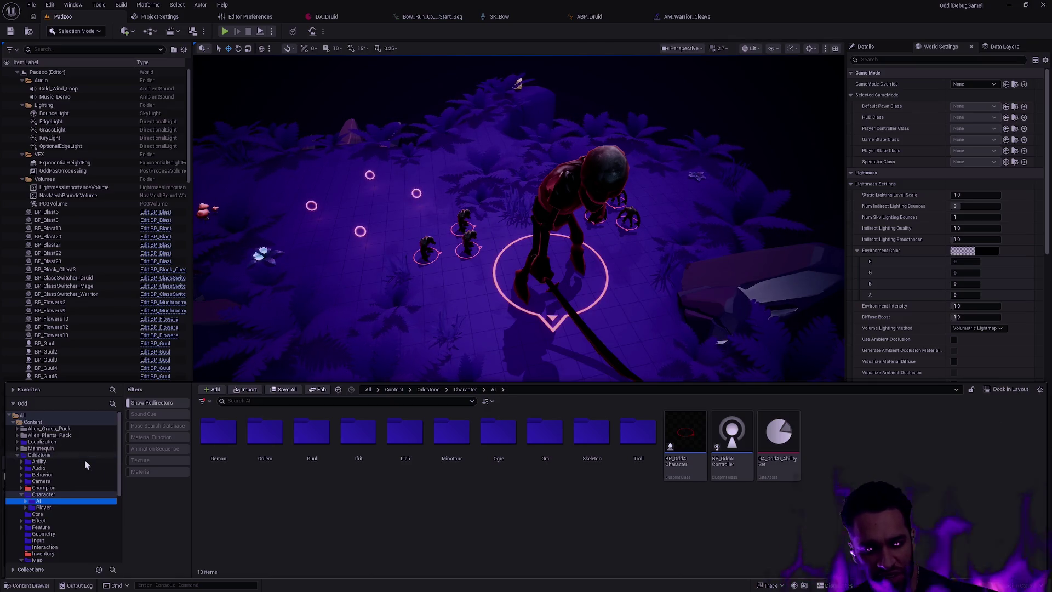
scroll(51, 501, "down", 2)
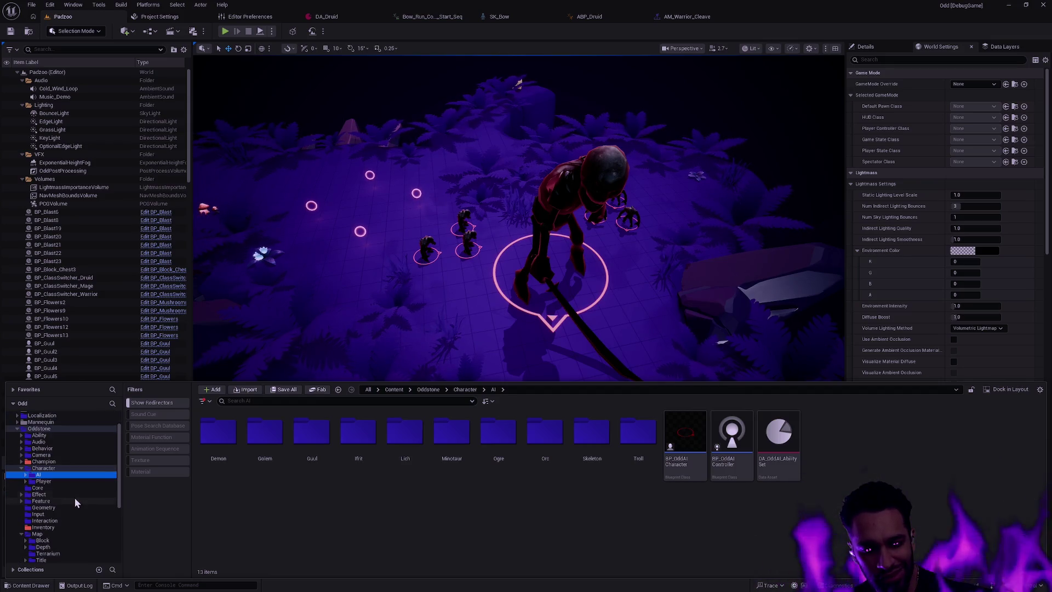
scroll(77, 498, "down", 2)
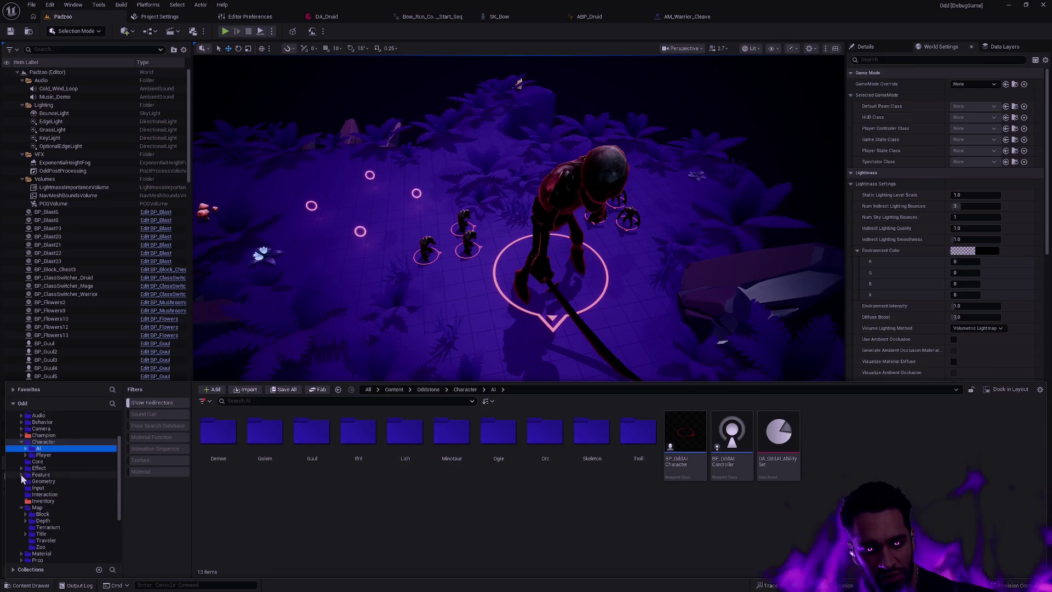
scroll(23, 479, "up", 4)
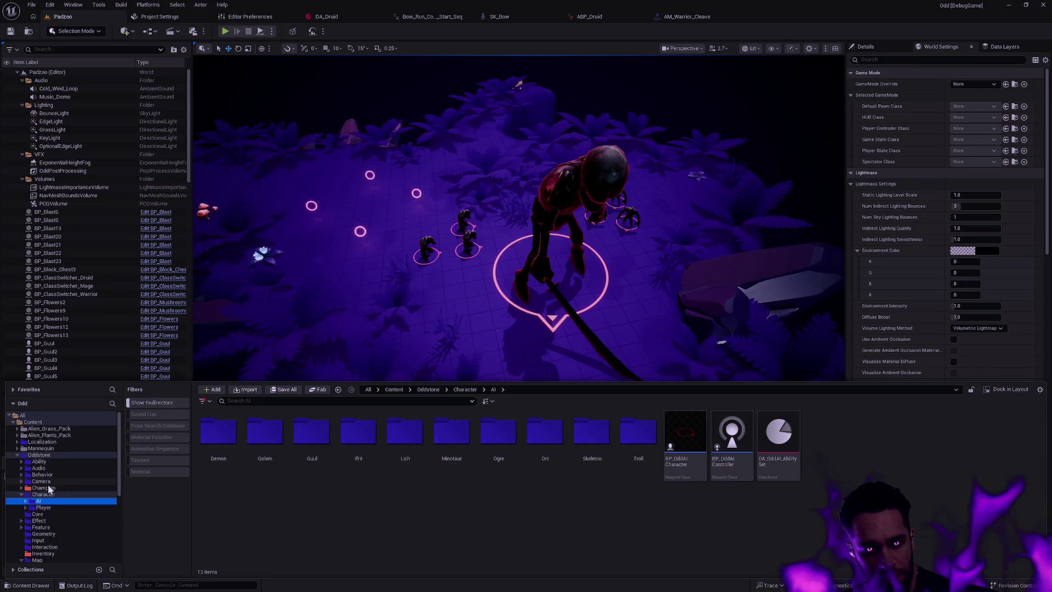
left_click(22, 462)
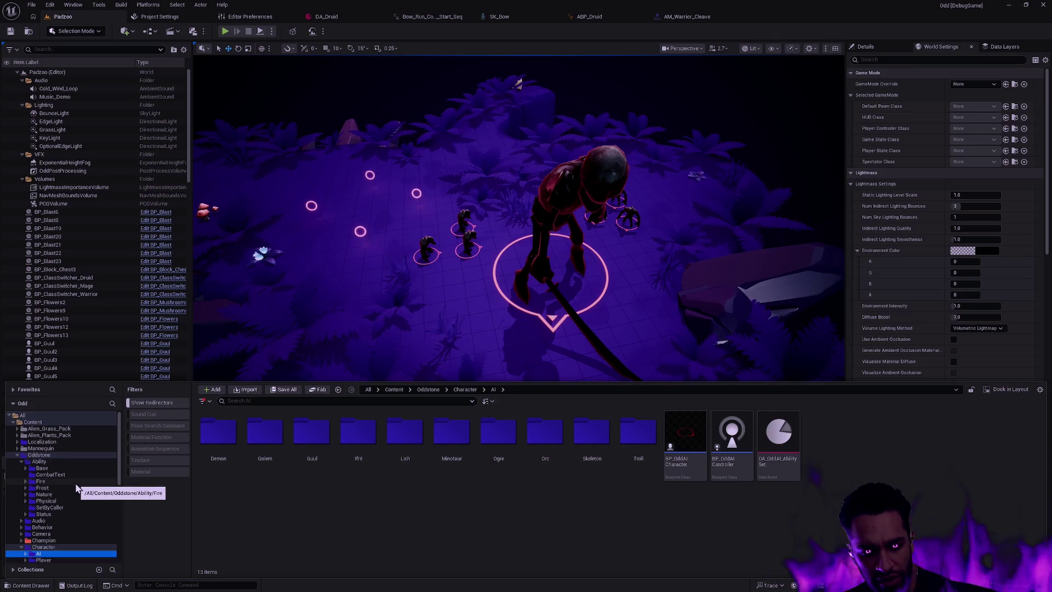
Expand the Fire folder to reveal its individual abilities, then collapse it again
left_click(26, 481)
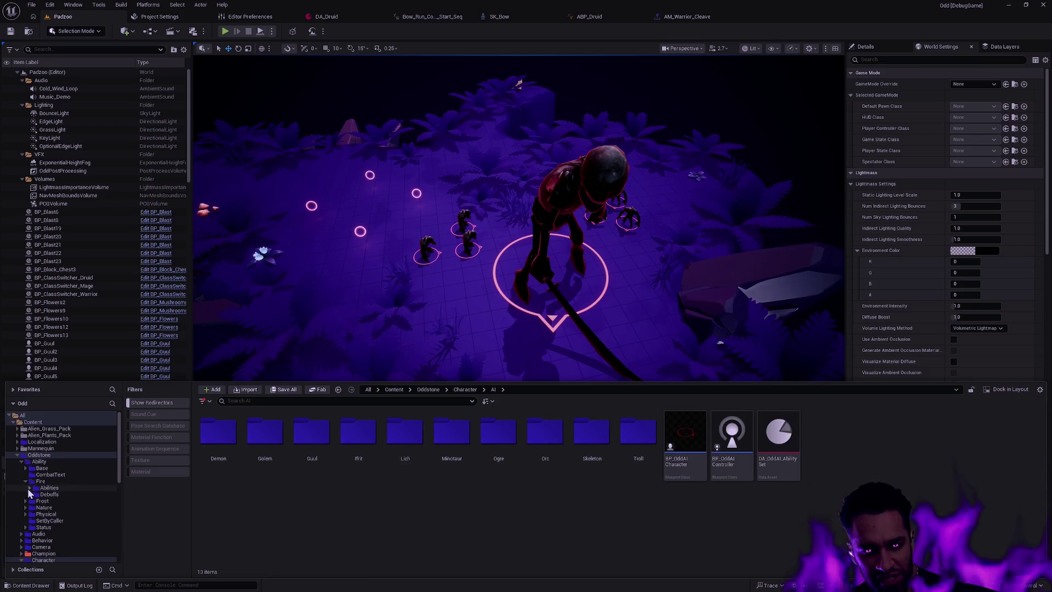
left_click(28, 488)
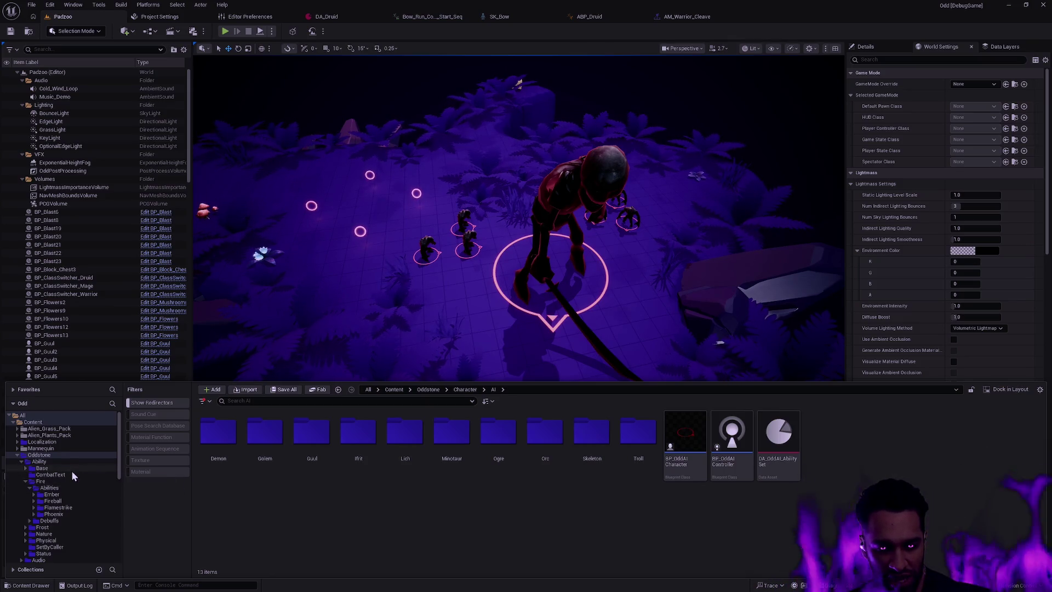
left_click(27, 481)
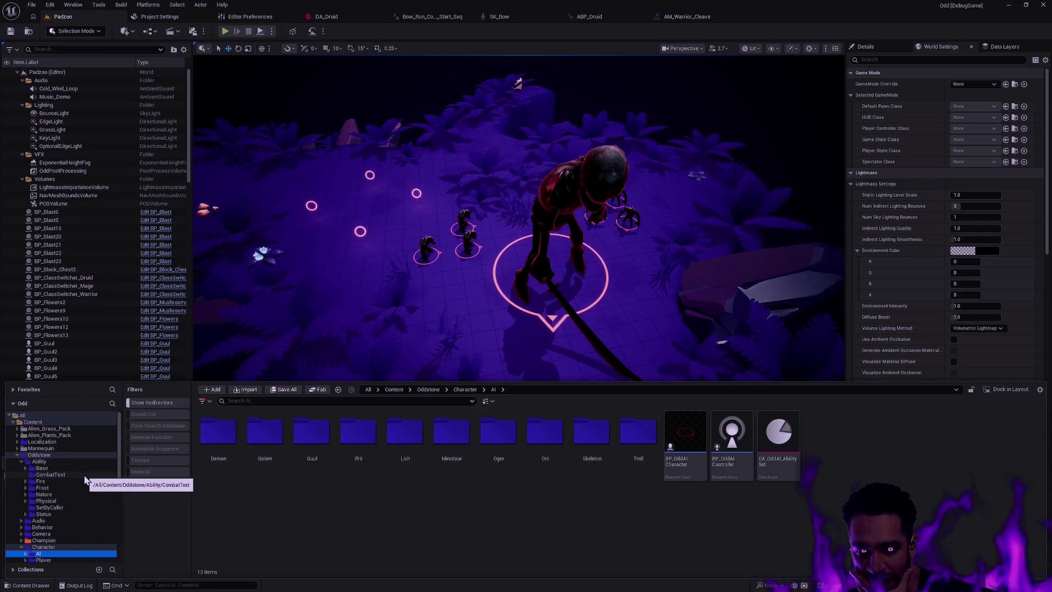
Collapse Player, expand AI's creature subfolders and show the Demon folder's seven items
scroll(70, 493, "down", 5)
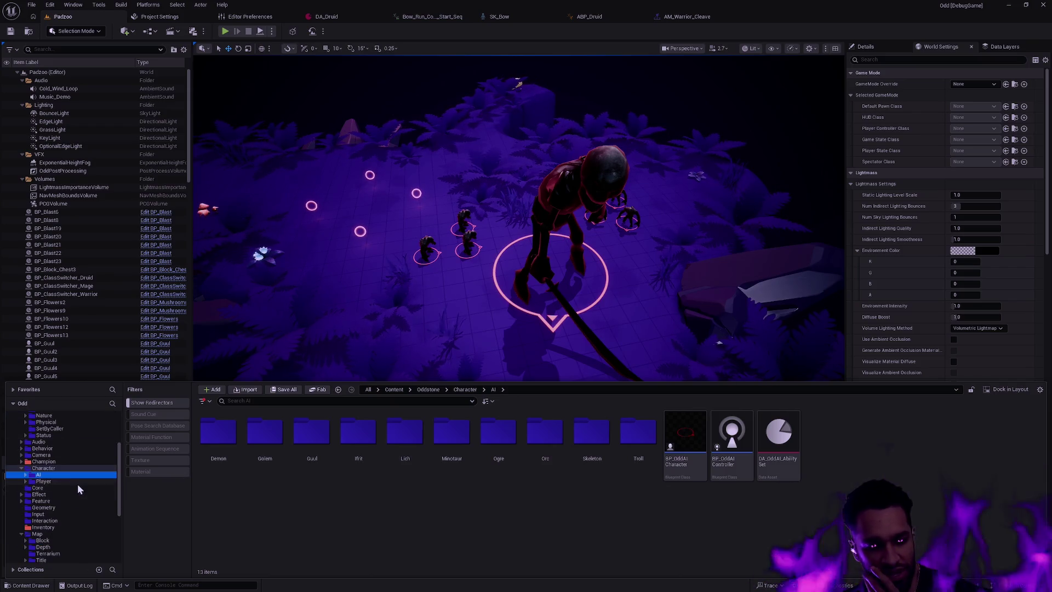
left_click(28, 485)
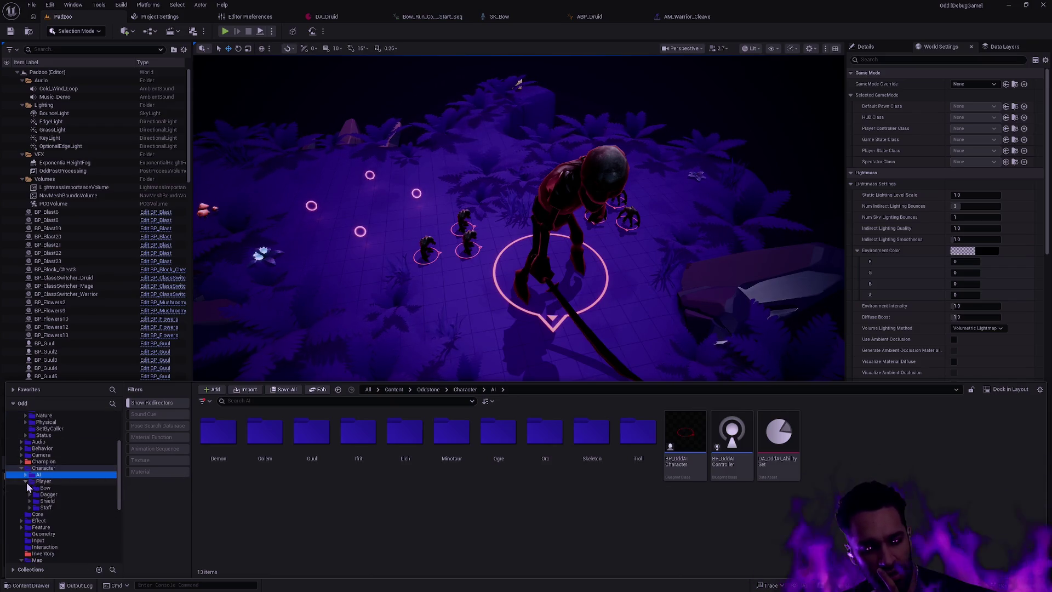
left_click(26, 482)
left_click(25, 475)
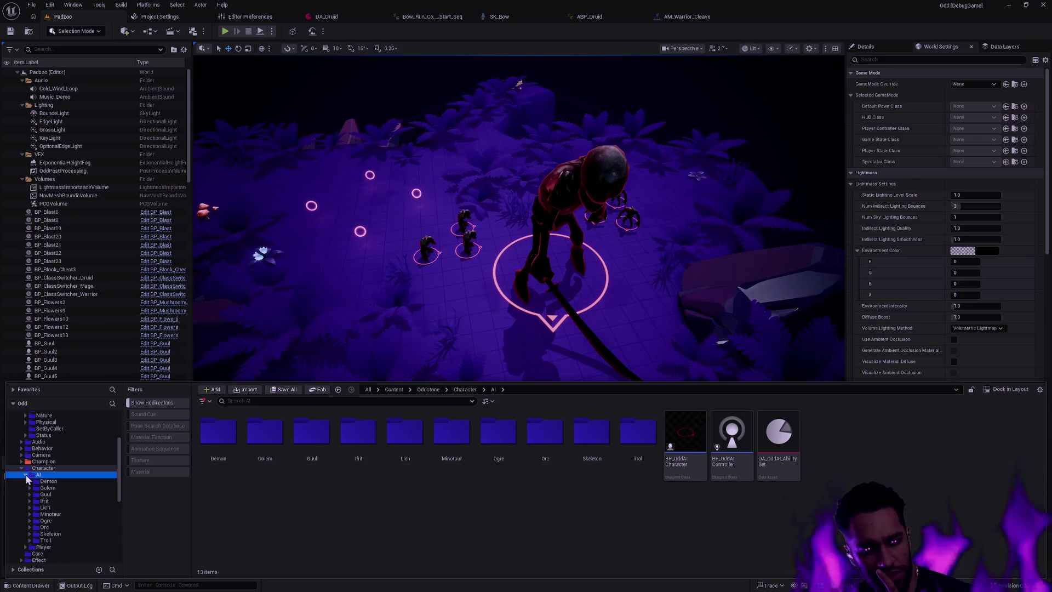
left_click(55, 482)
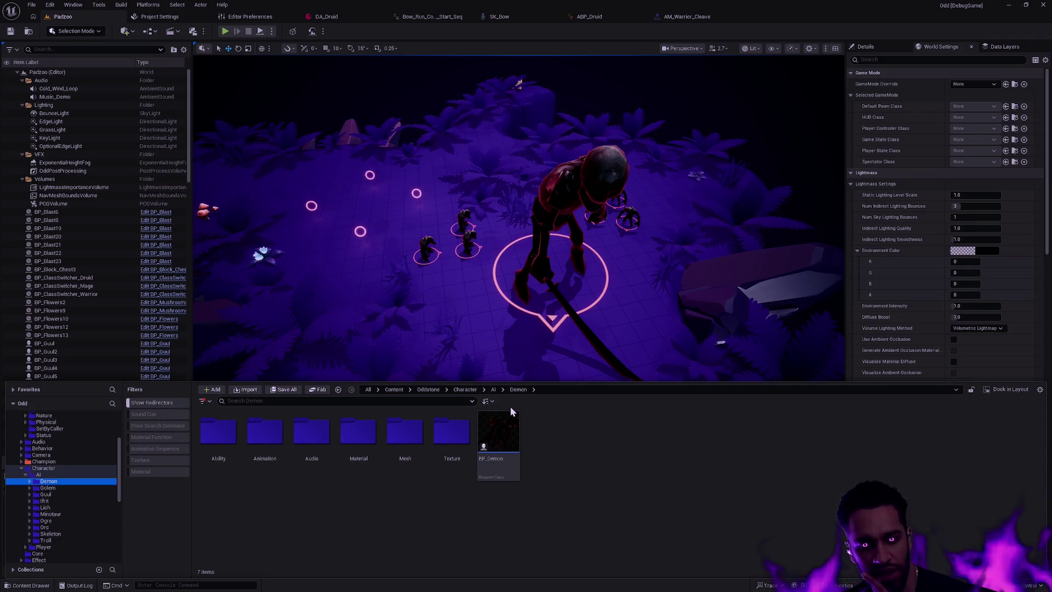
Look inside the Demon Audio folder and return to Demon
mouse_move(504, 422)
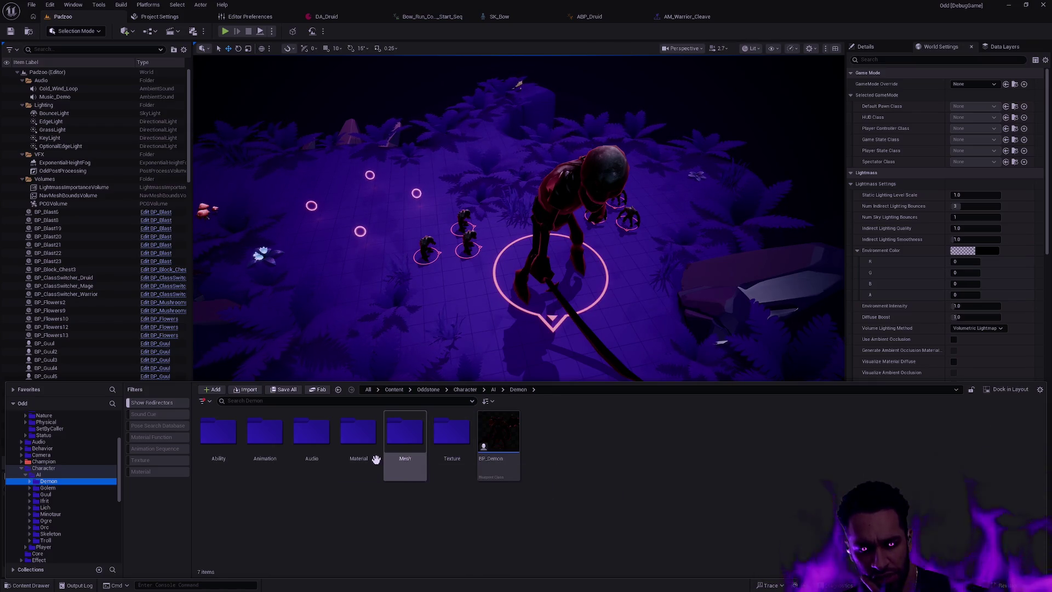
double_click(323, 450)
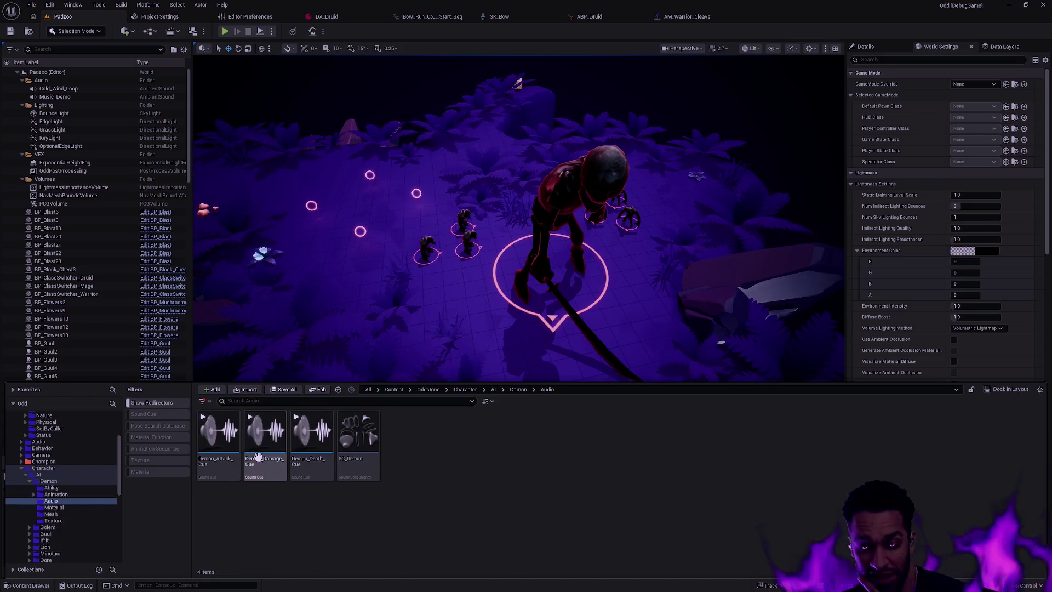
mouse_move(246, 451)
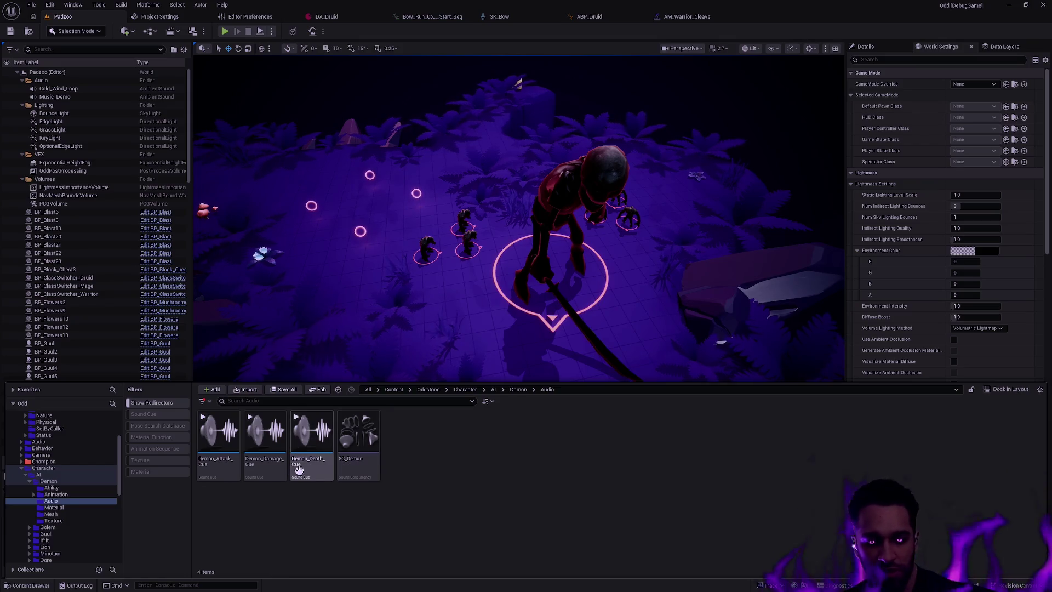
key("BackSpace")
Browse Demon Animation > Sequence, go back to Demon and clear the folder selection
double_click(264, 433)
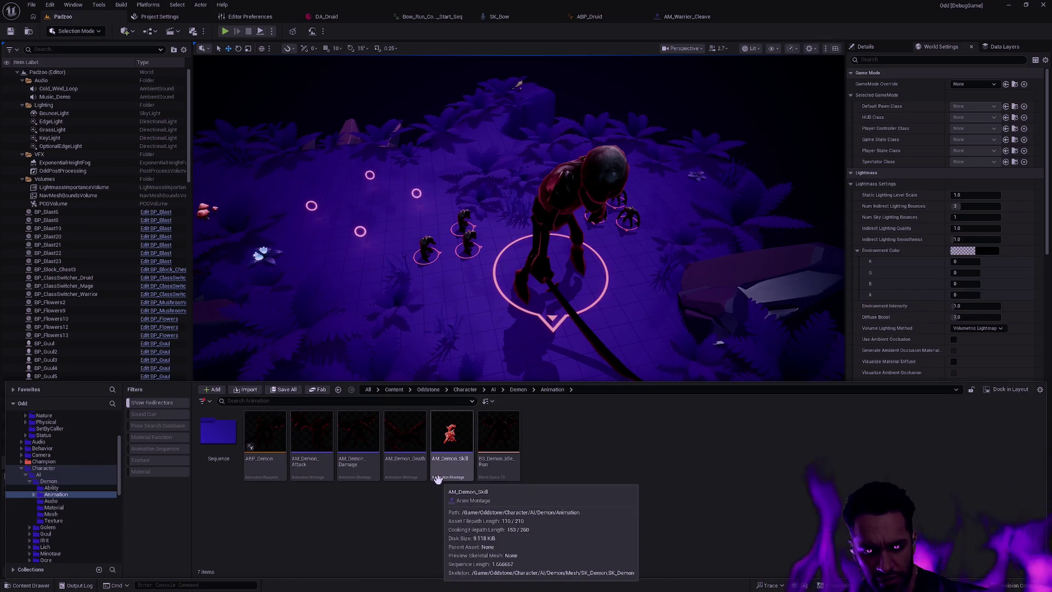
double_click(218, 436)
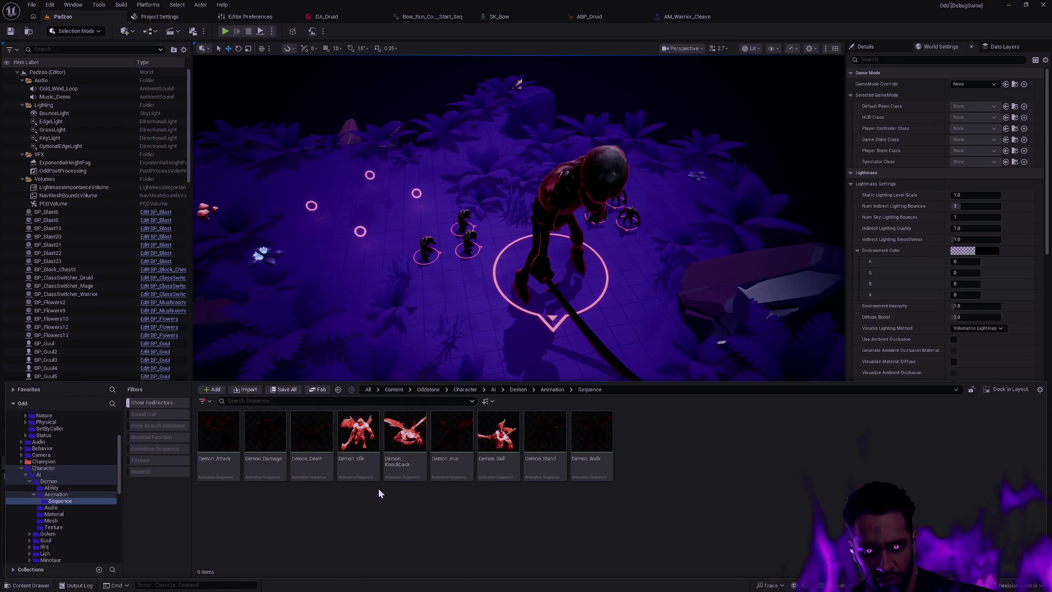
key("alt+Left")
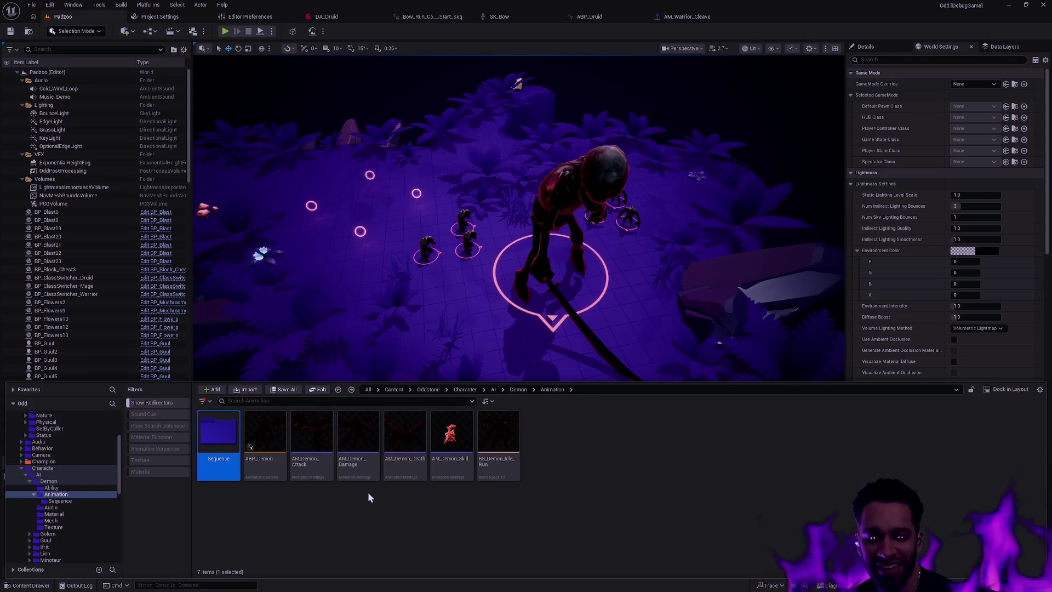
key("alt+Left")
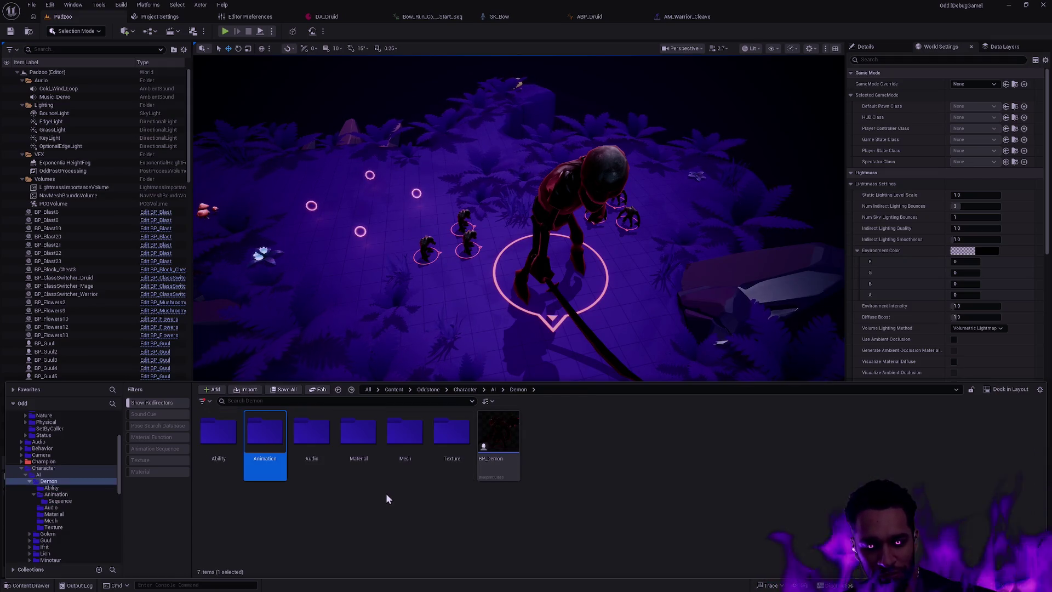
left_click(386, 493)
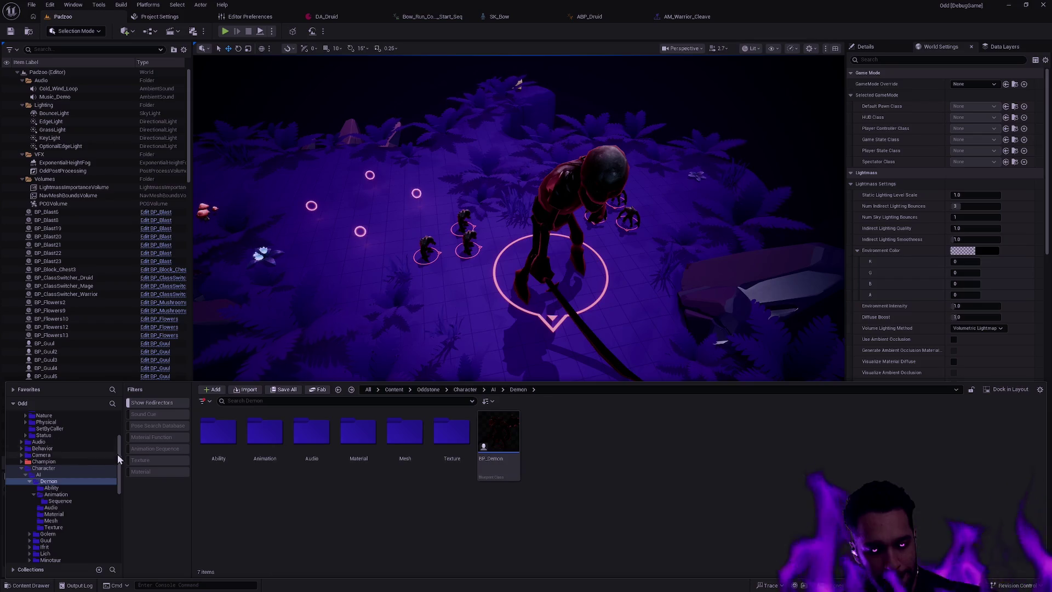
mouse_move(121, 456)
left_mouse_down()
mouse_move(116, 434)
mouse_move(120, 453)
left_mouse_up()
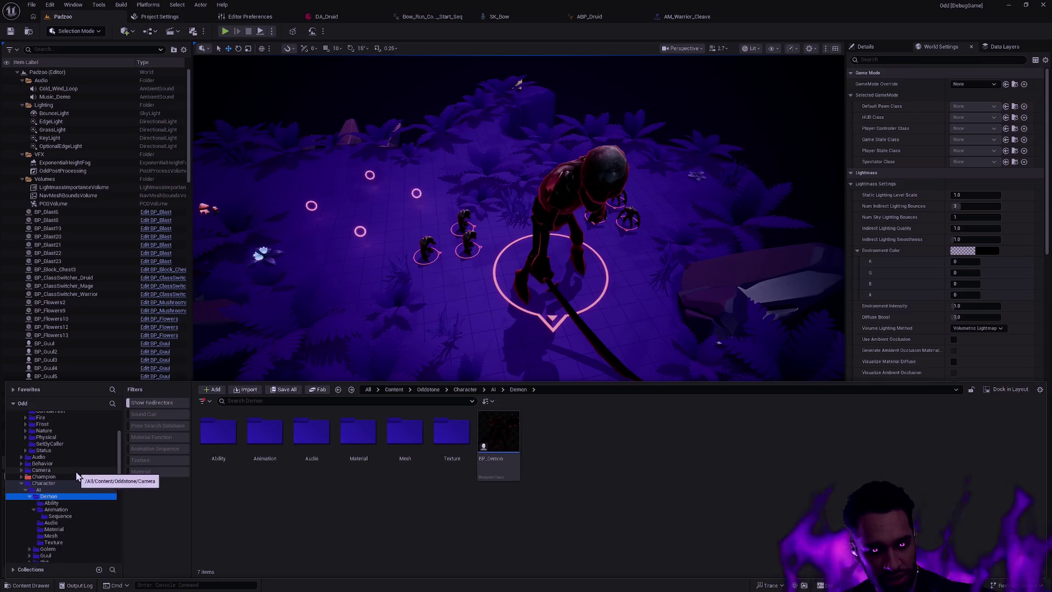
Collapse the Animation and Demon folders in the tree and view Champion's contents
left_click(32, 511)
left_click(31, 495)
scroll(61, 501, "down", 1)
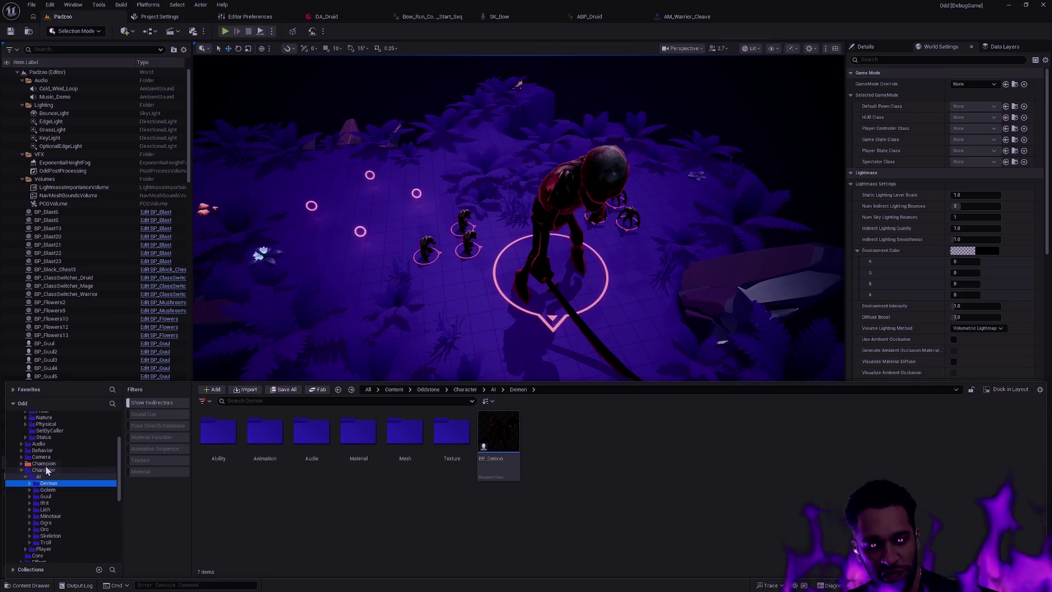
left_click(48, 463)
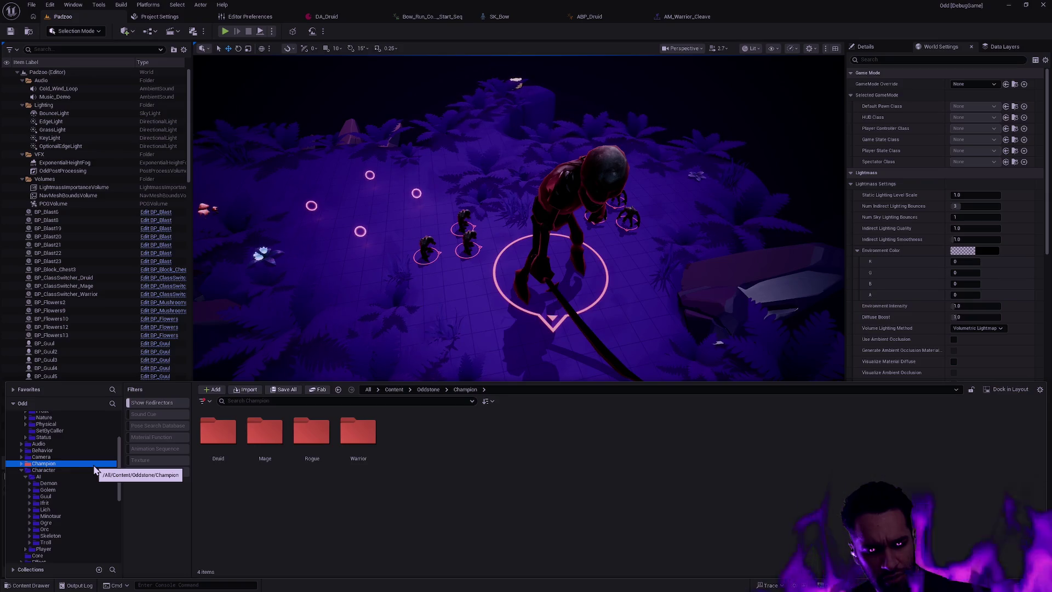
Show the 20 items of the Oddstone Material folder
scroll(102, 479, "up", 1)
scroll(103, 481, "up", 5)
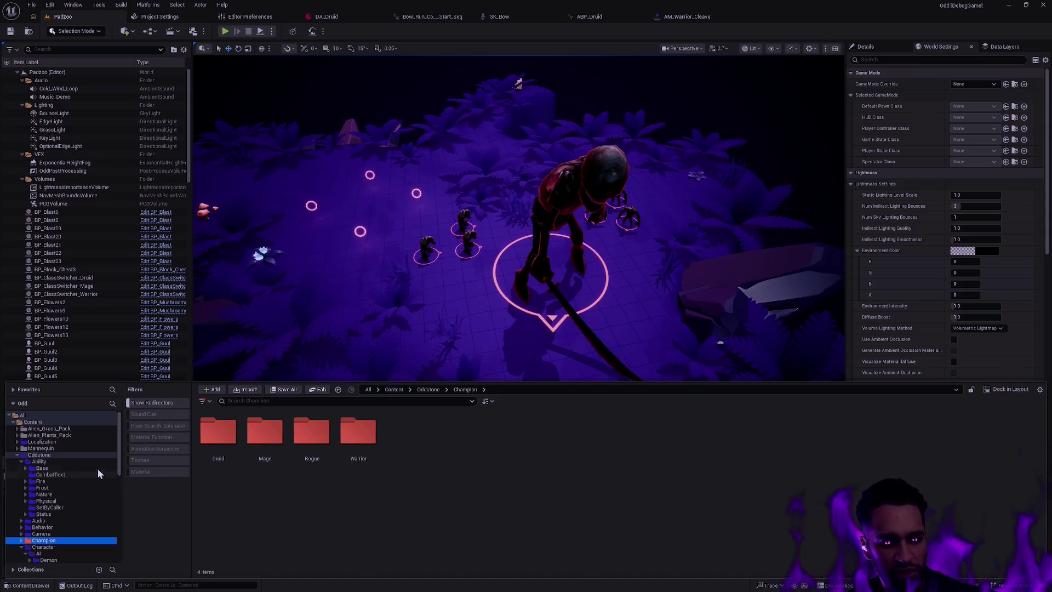
scroll(94, 467, "down", 5)
scroll(87, 468, "down", 5)
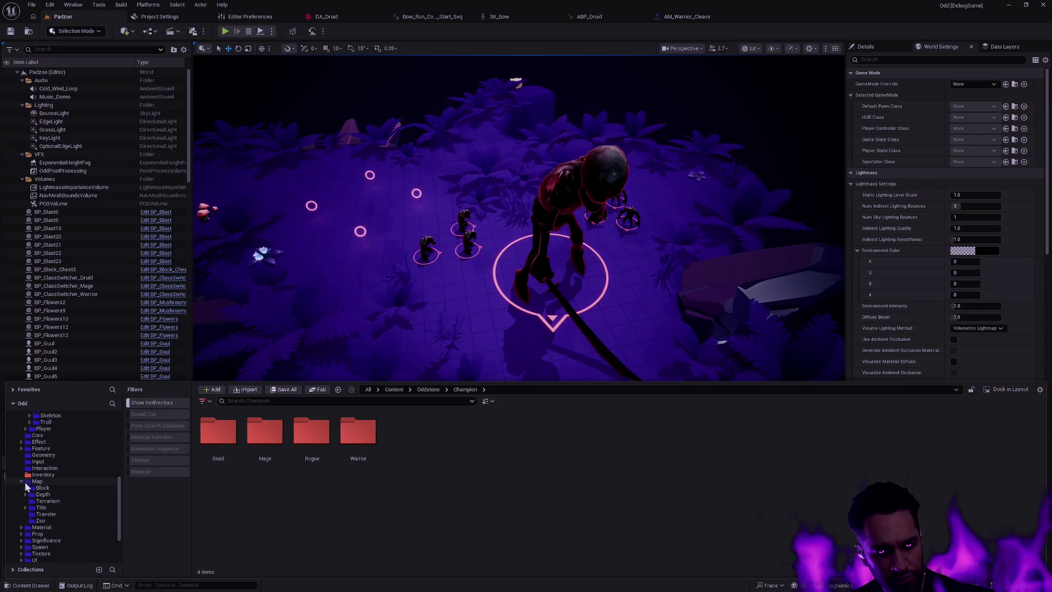
left_click(42, 487)
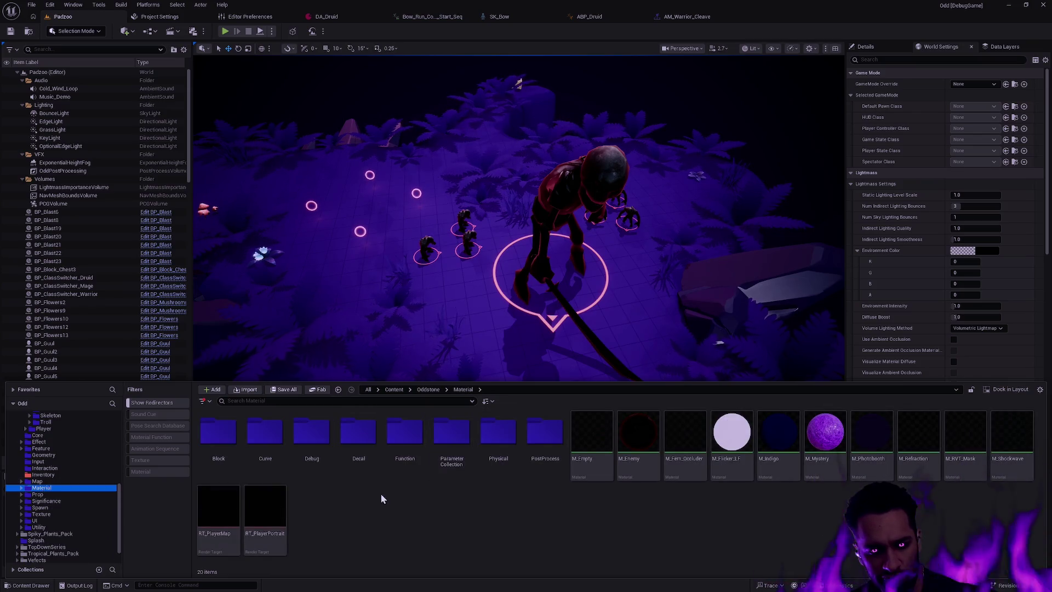
Browse Texture > NielsDewitte > Displacement, then return to the NielsDewitte folder
left_click(350, 466)
left_click(41, 514)
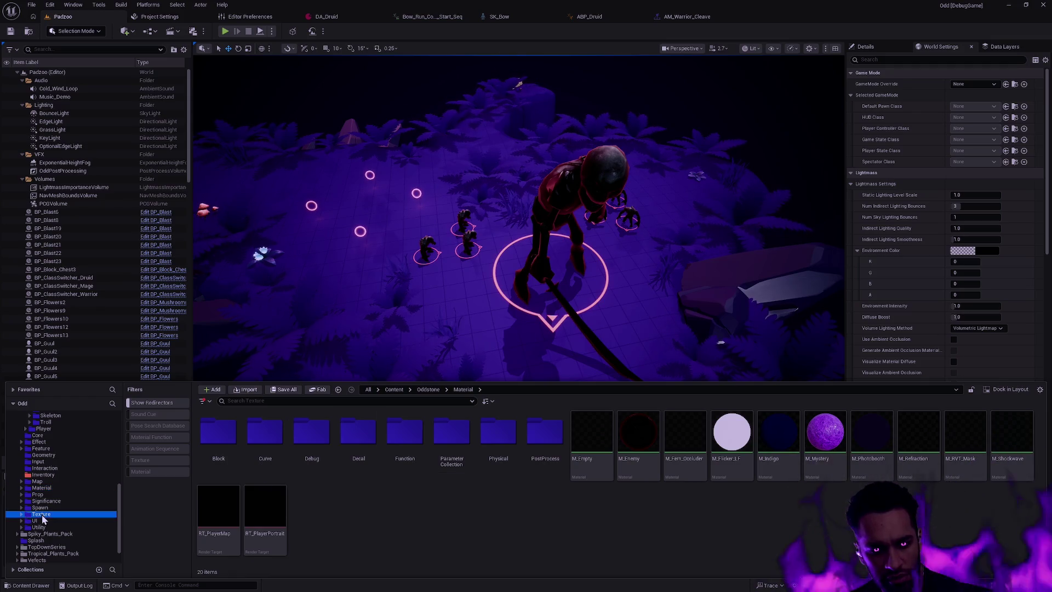
double_click(311, 433)
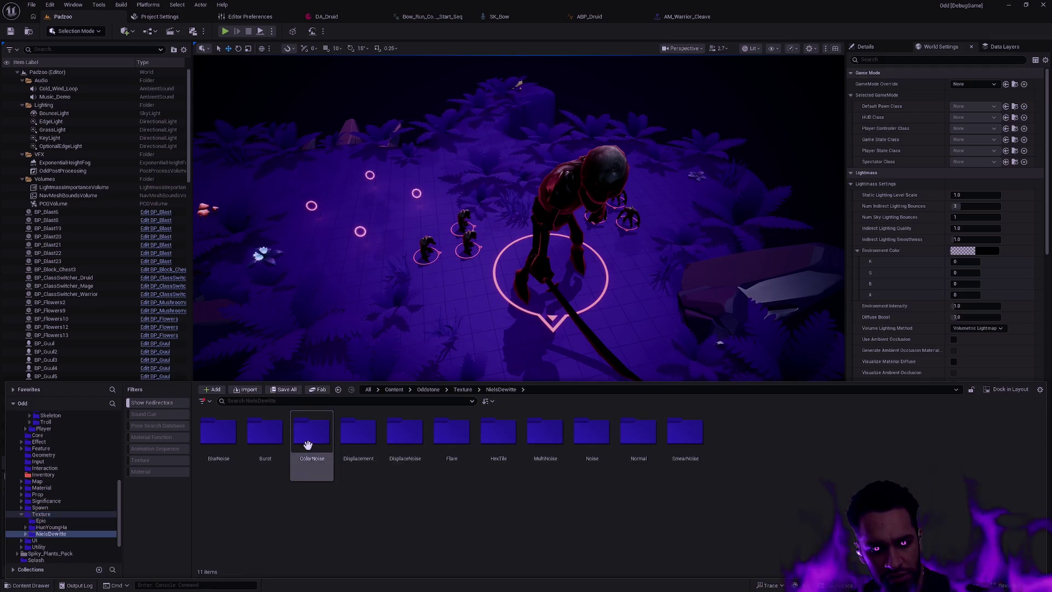
double_click(357, 435)
left_click(272, 405)
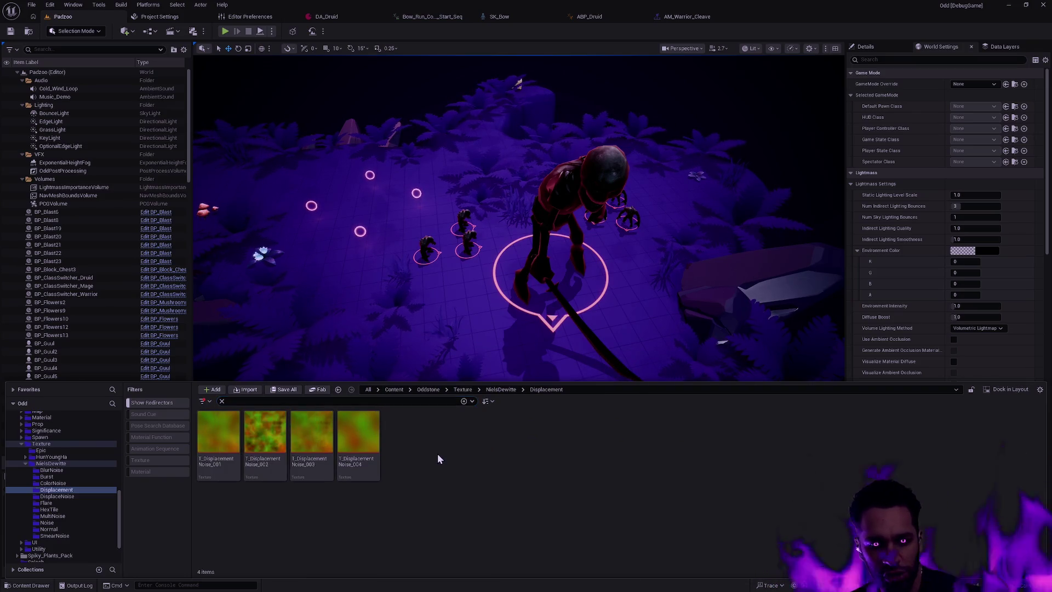
key("alt+Left")
Filter to Texture assets, check HunYoungHa and Epic, then list NielsDewitte's 330 textures
left_click(150, 460)
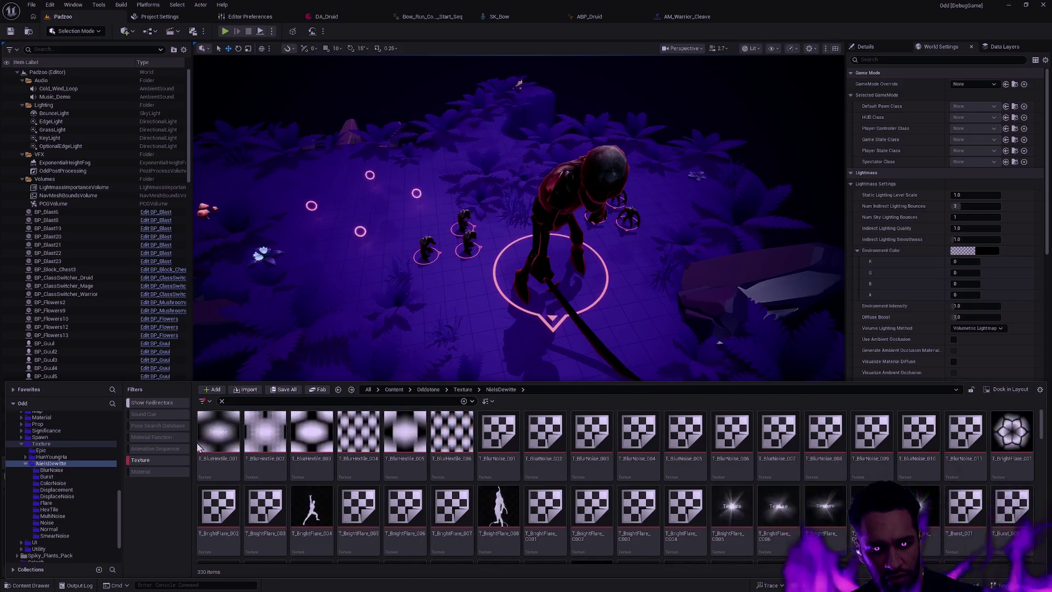
left_click(52, 457)
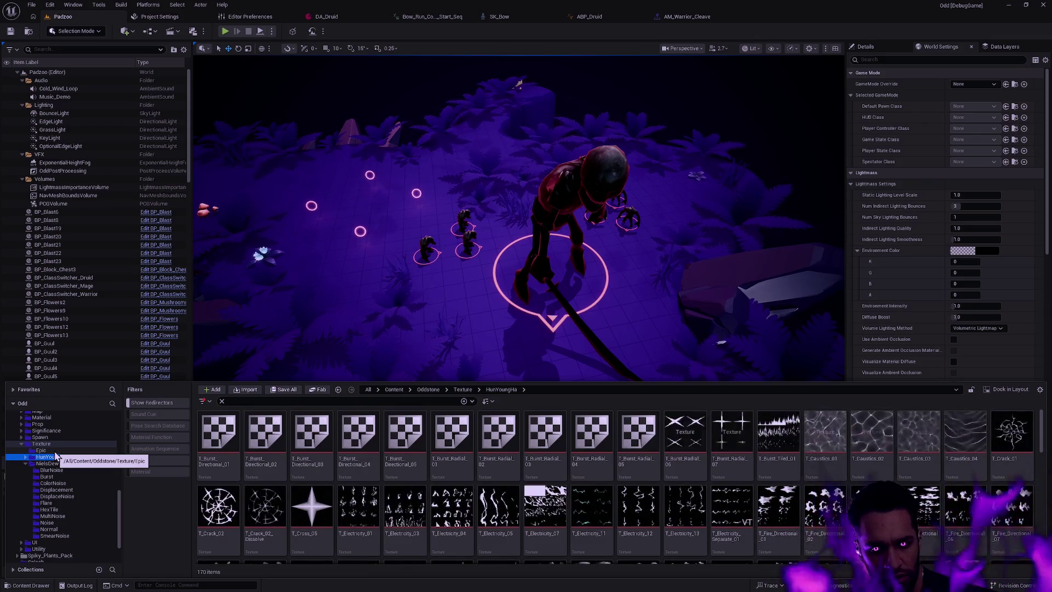
left_click(54, 452)
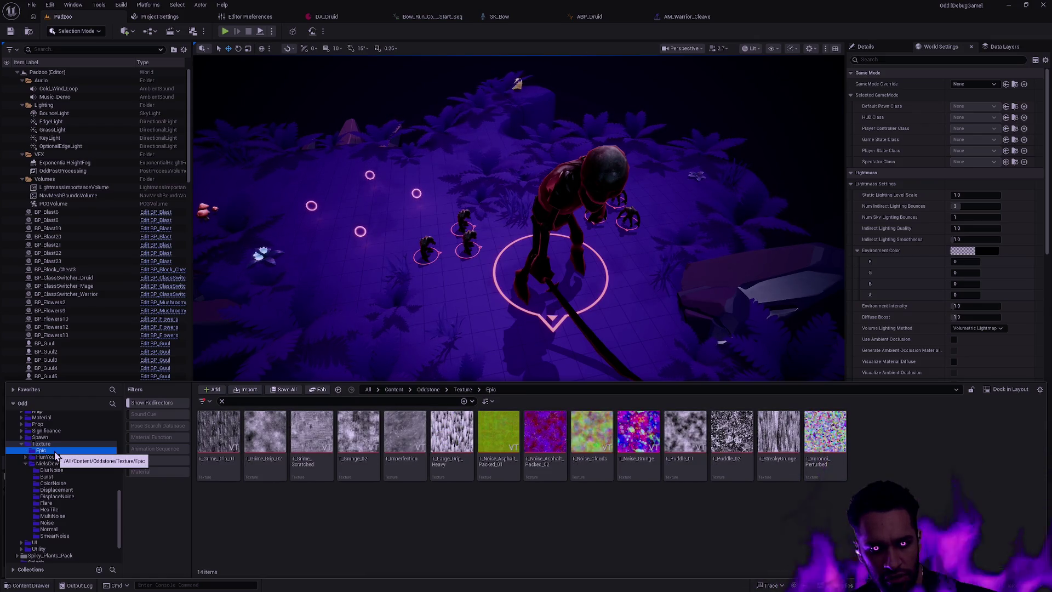
left_click(26, 464)
left_click(49, 494)
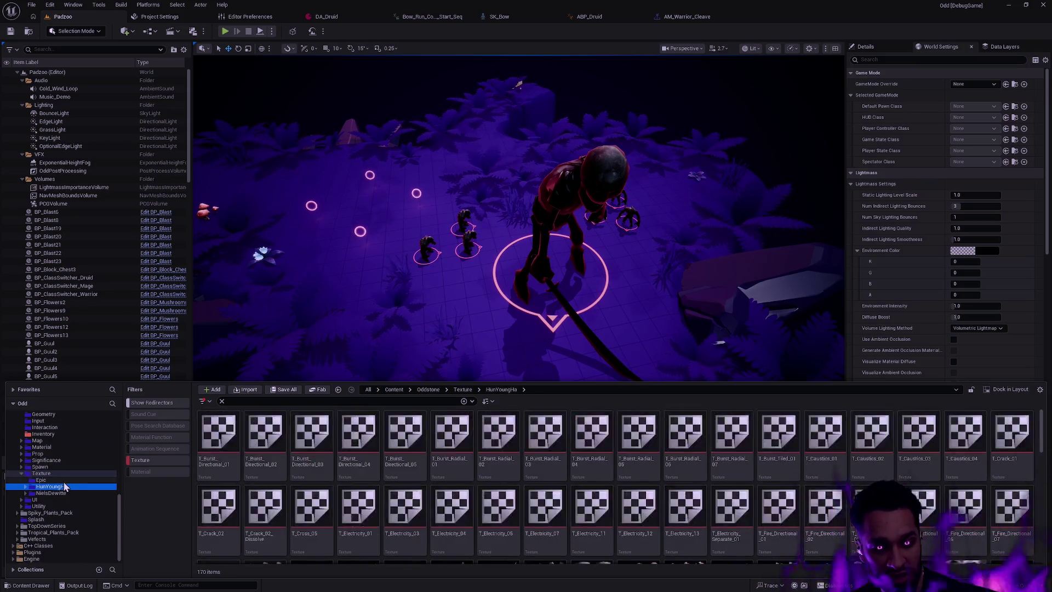
left_click(41, 480)
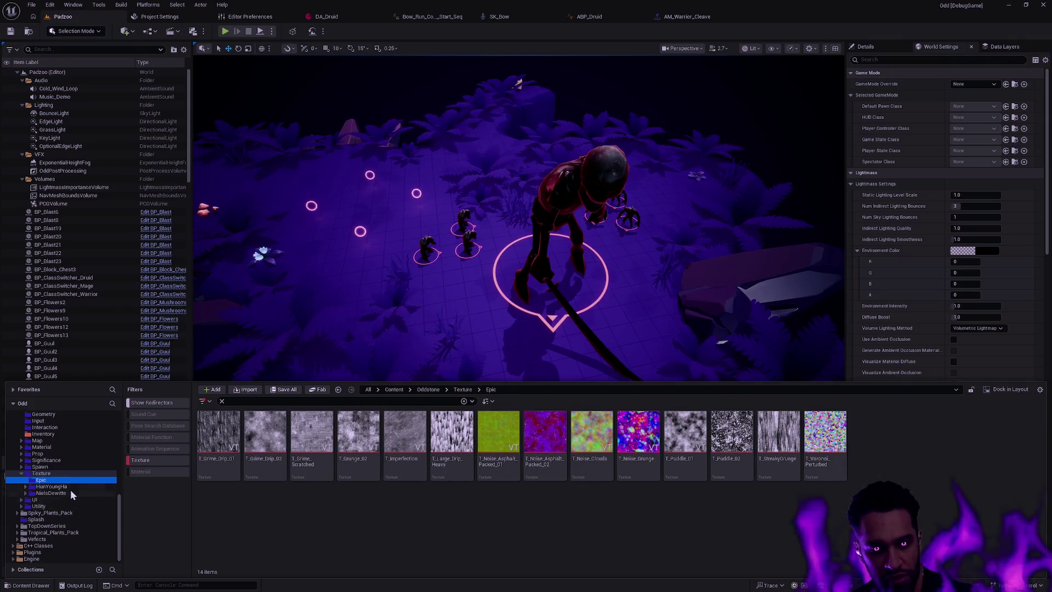
left_click(70, 493)
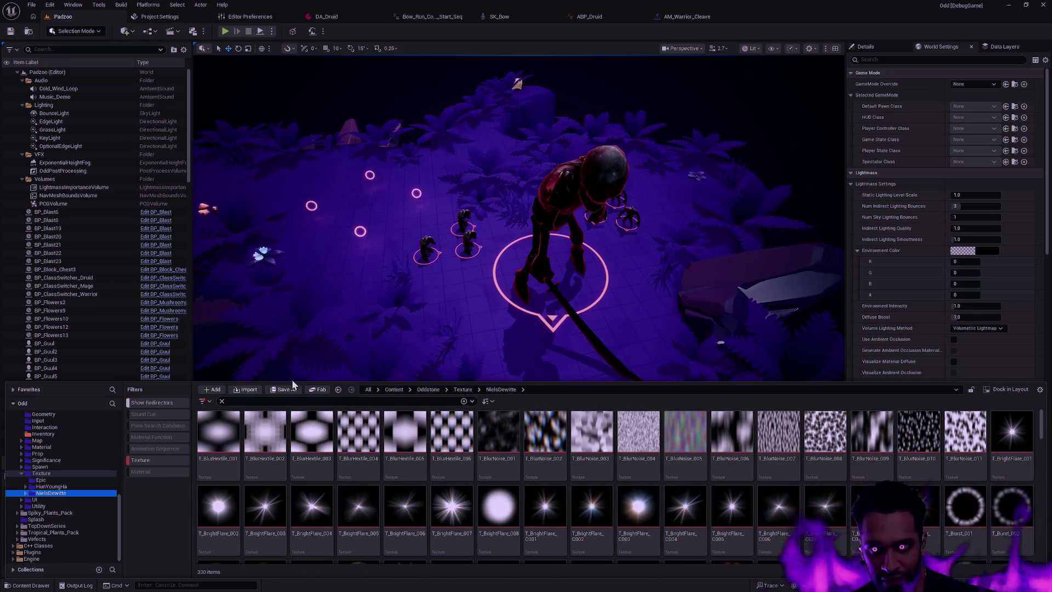
Read a texture thumbnail's info, then collapse the Texture folder to list all 845 textures
mouse_move(207, 460)
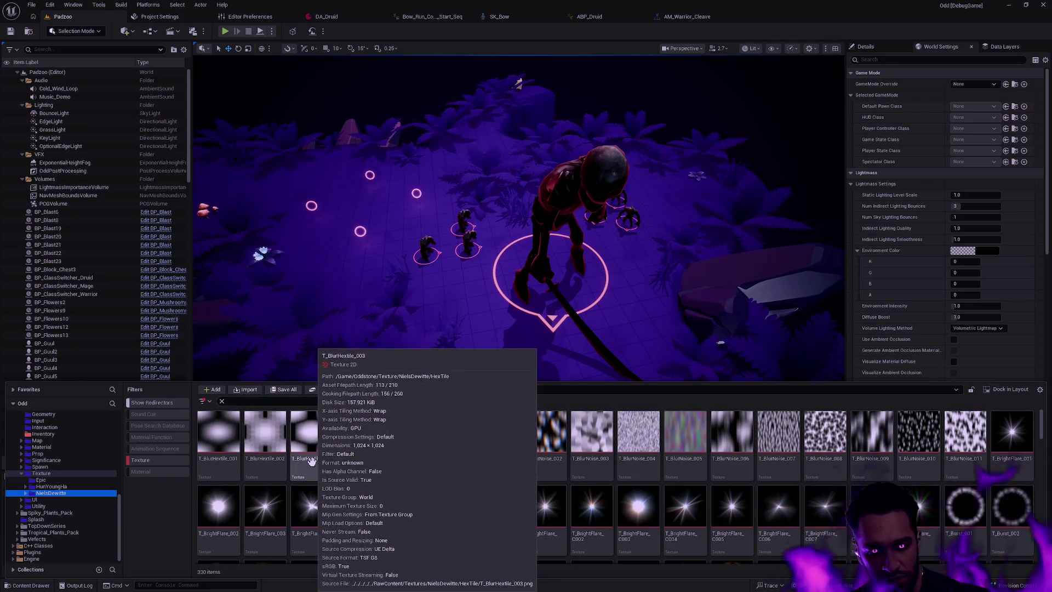
double_click(69, 474)
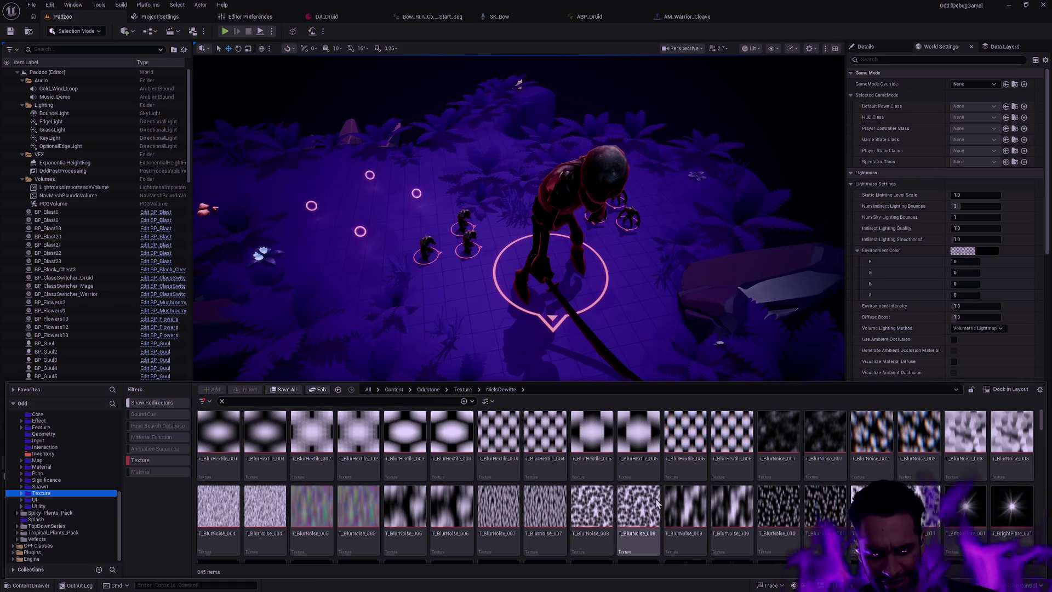
mouse_move(655, 489)
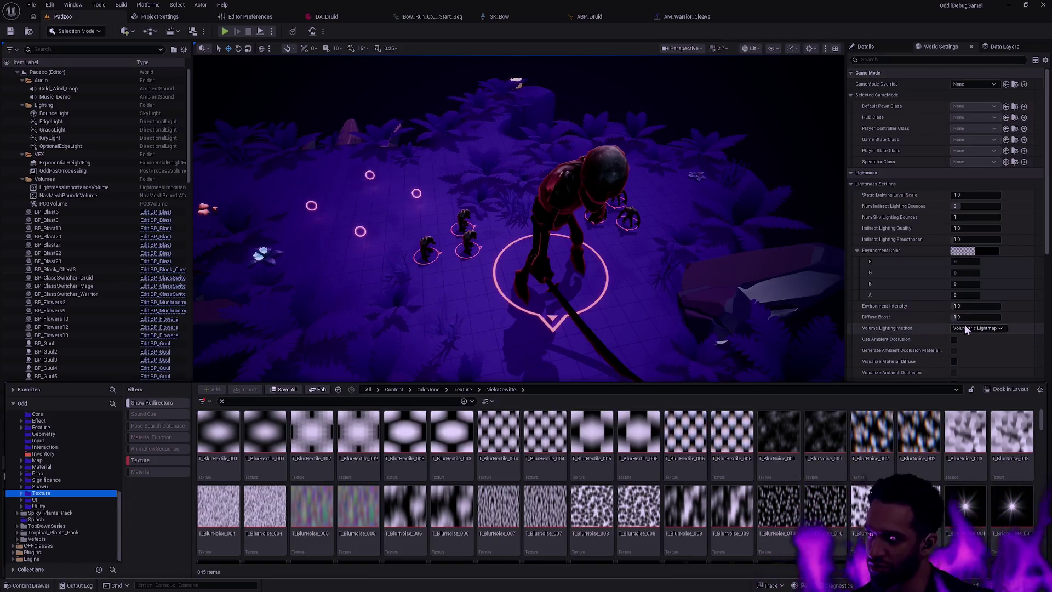
Show the Volume Lighting Method tooltip describing Volumetric Lightmap in World Settings Lightmass
mouse_move(965, 329)
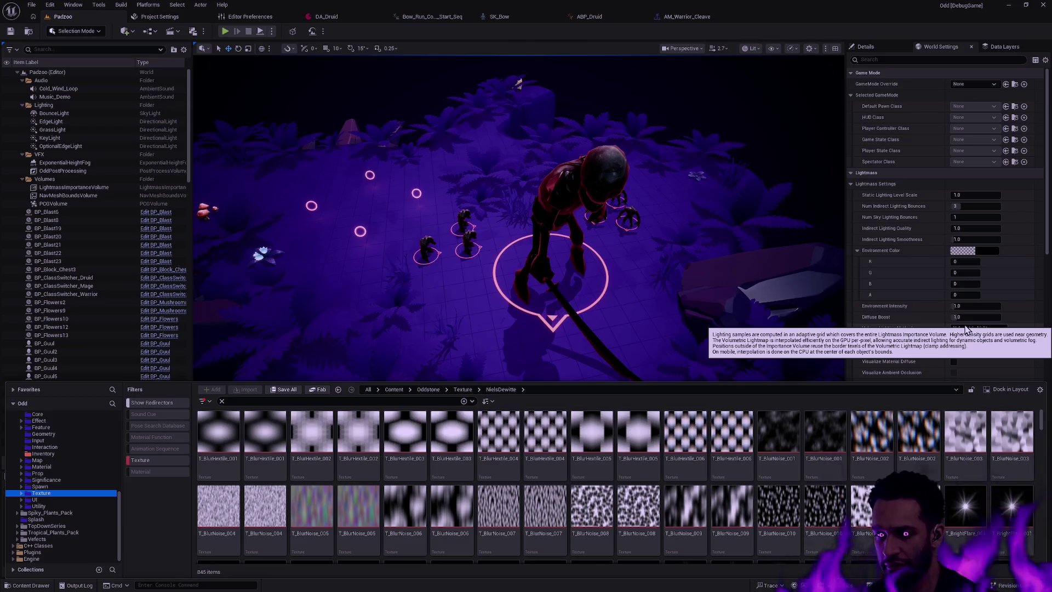
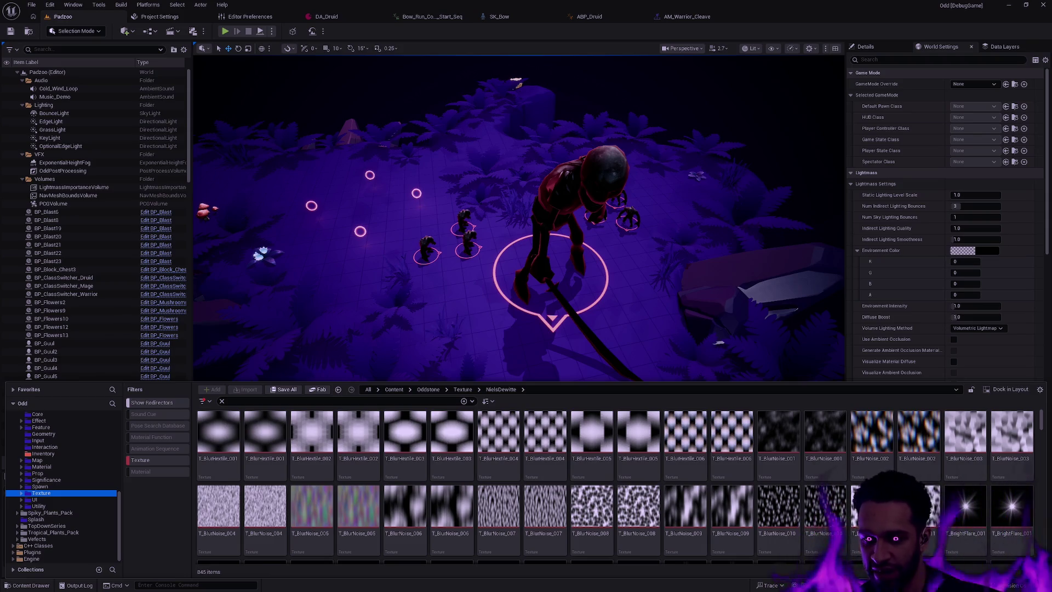
Swap the Content Drawer for the Output Log below the Padzoo level viewport
left_click(534, 327)
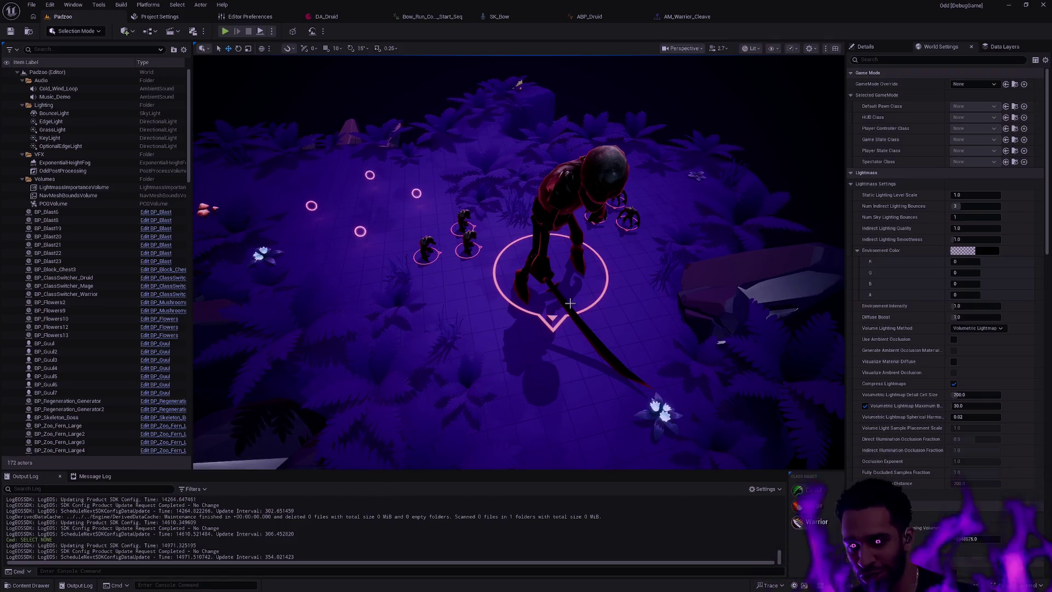
scroll(531, 334, "up", 5)
scroll(531, 334, "down", 5)
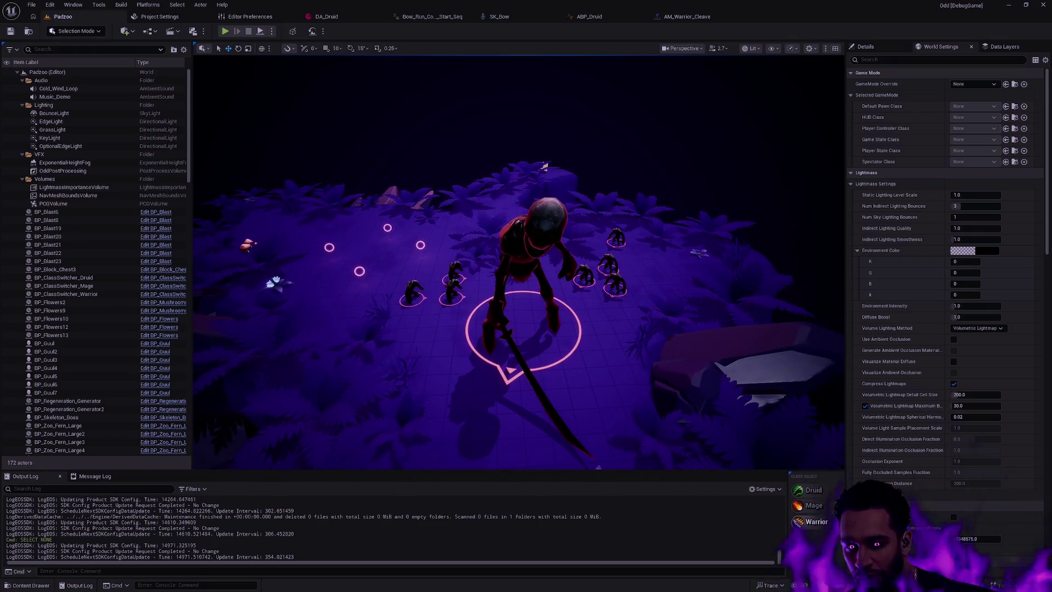
scroll(532, 334, "up", 3)
scroll(509, 329, "down", 2)
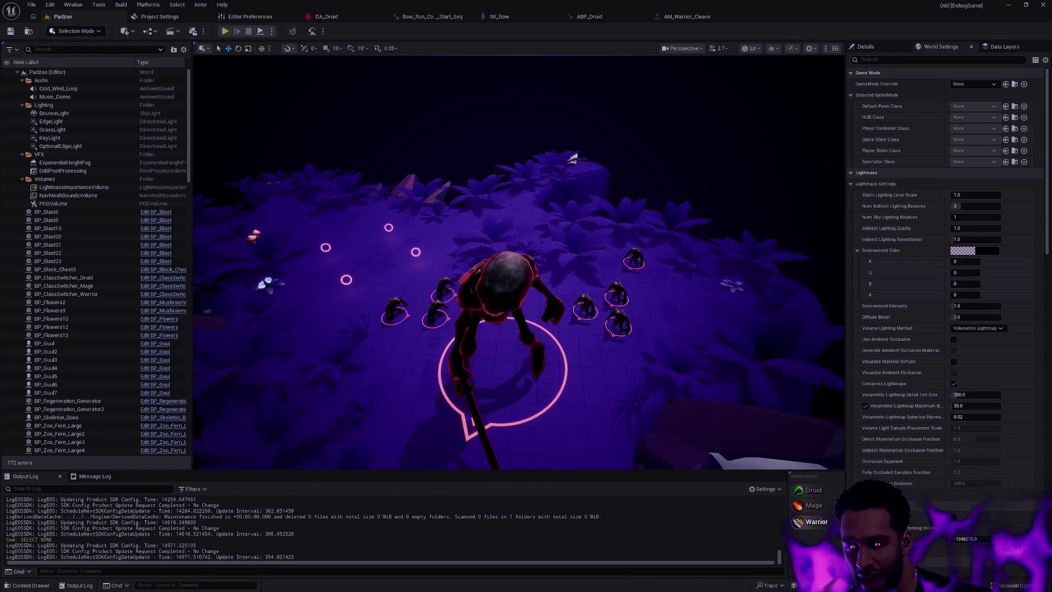
scroll(559, 365, "up", 2)
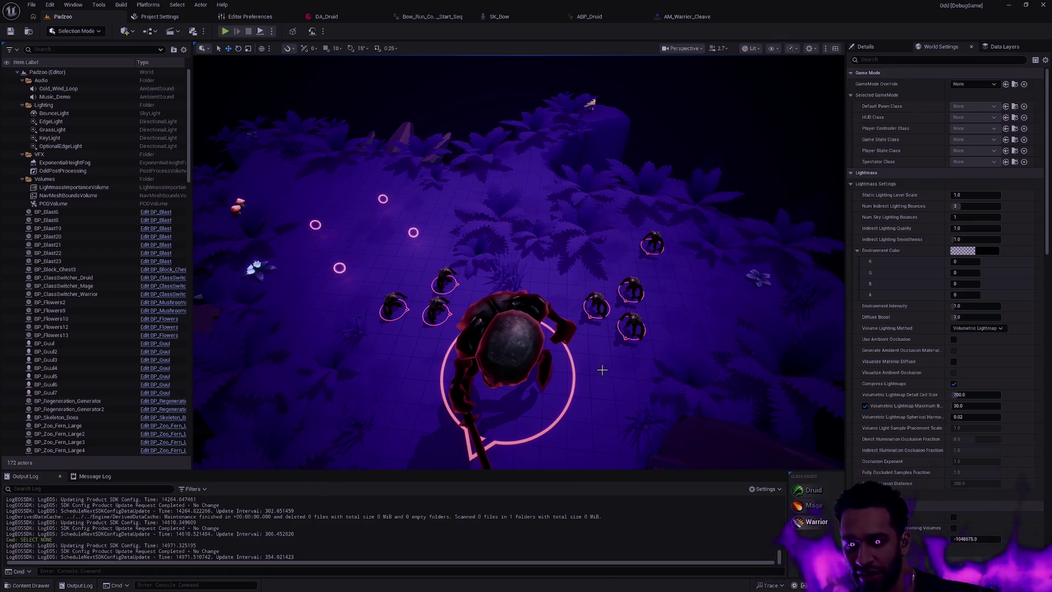
mouse_move(603, 368)
left_mouse_down()
mouse_move(602, 350)
mouse_move(601, 370)
left_mouse_up()
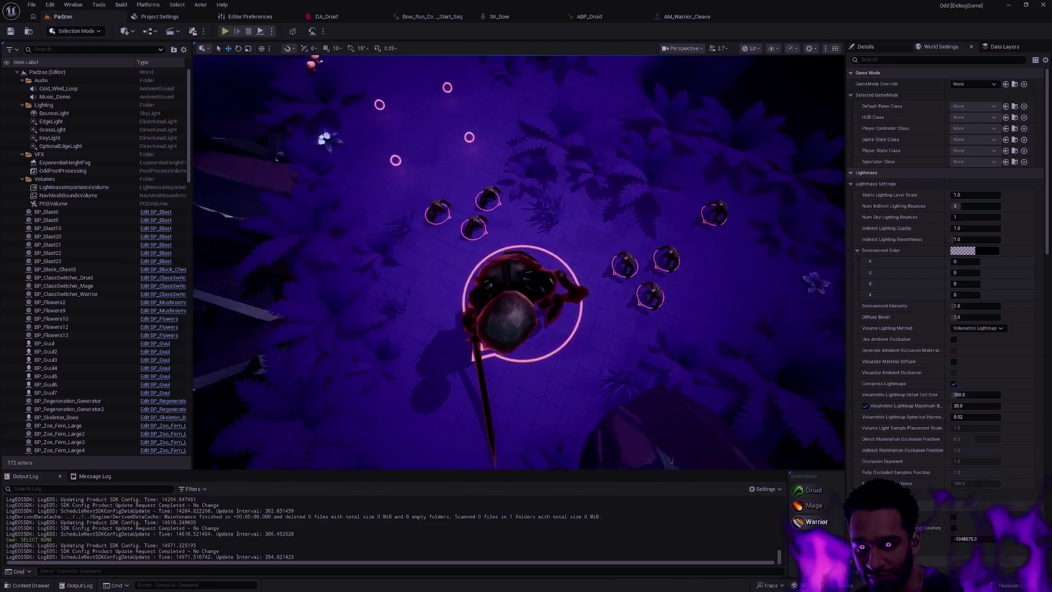
Delete the skeleton boss actor, then fly through the arena to confirm it is gone
left_click(580, 310)
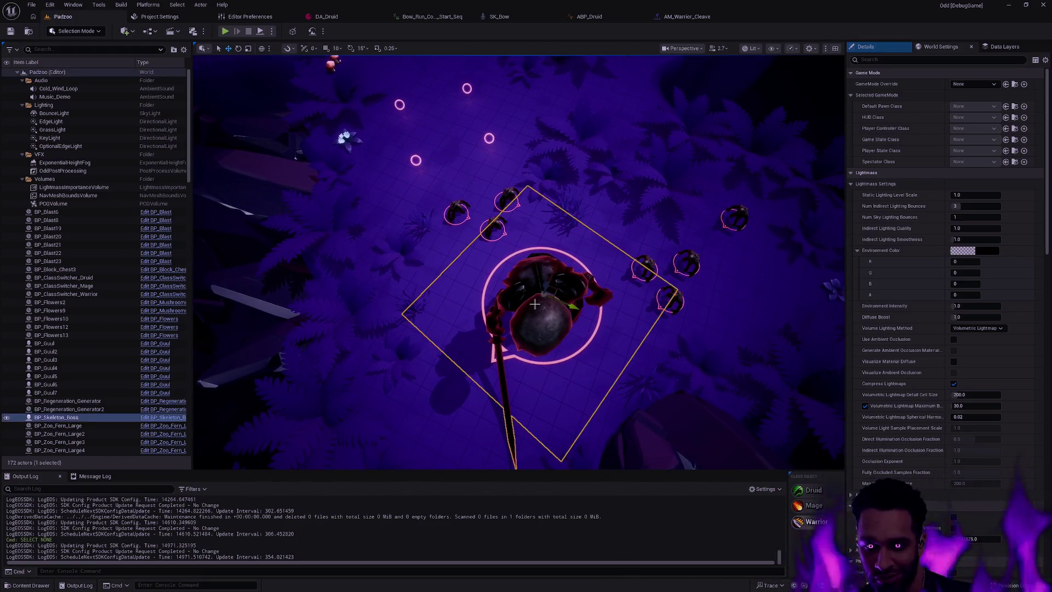
key("Delete")
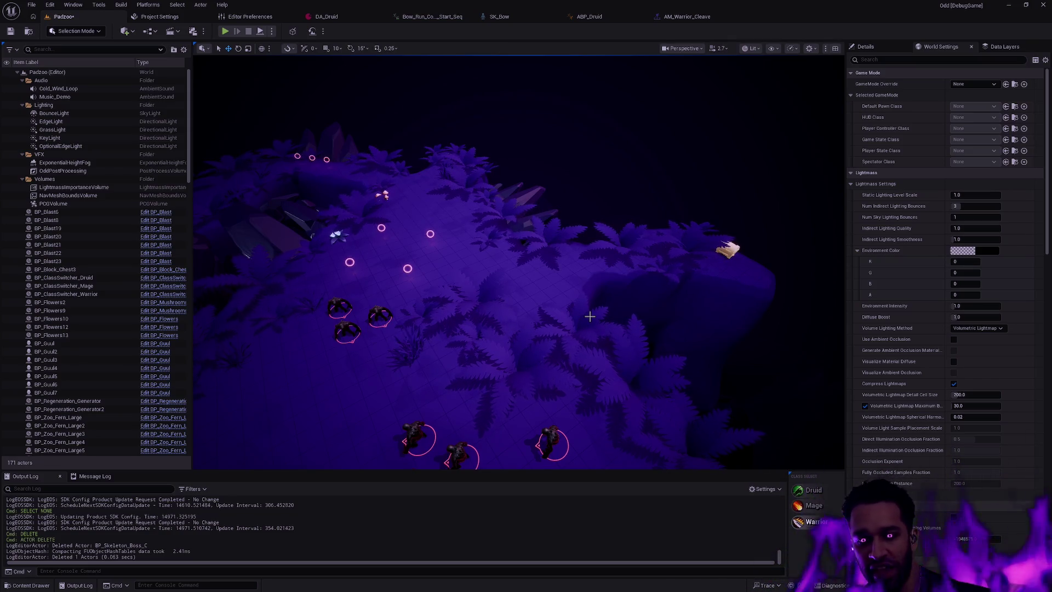
key("a")
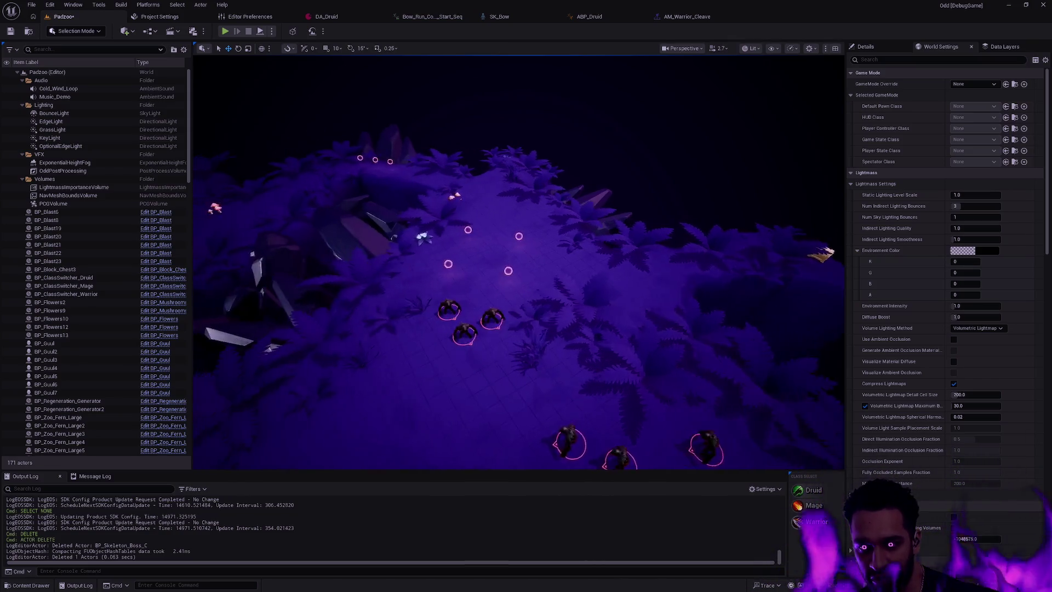
key("a")
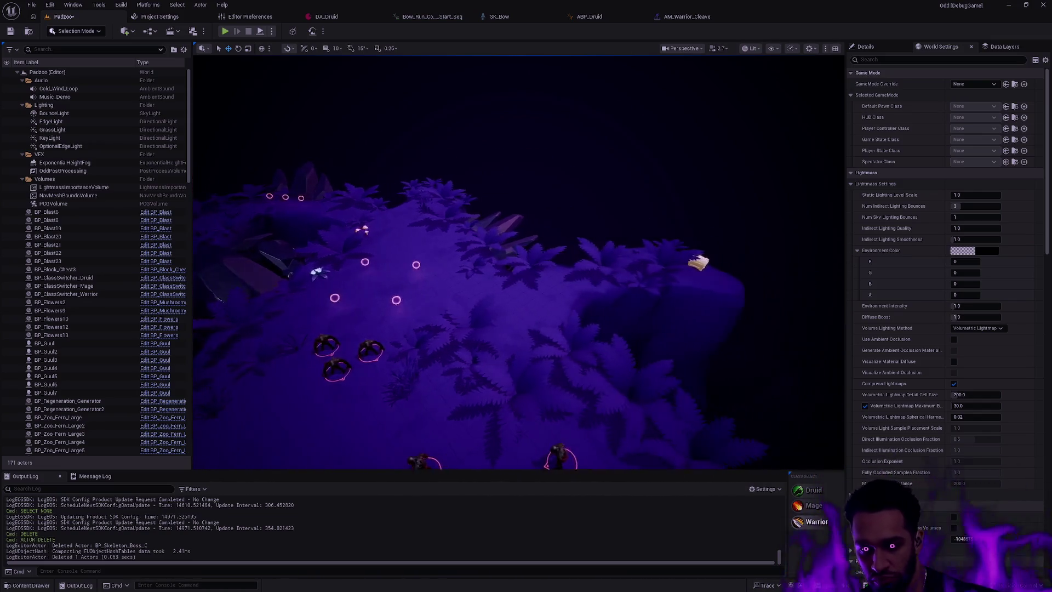
key("w")
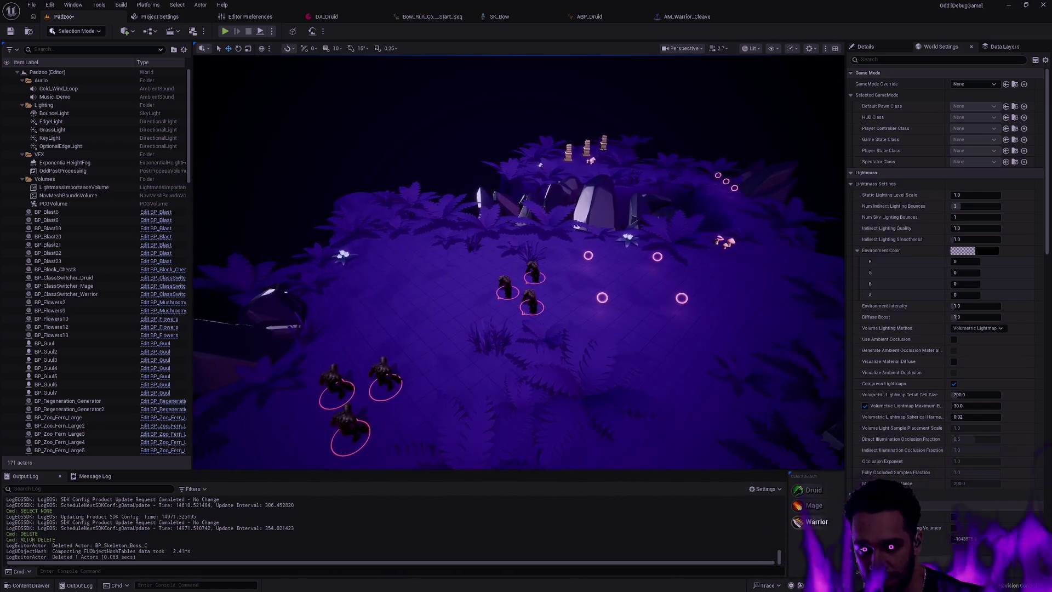
key("d")
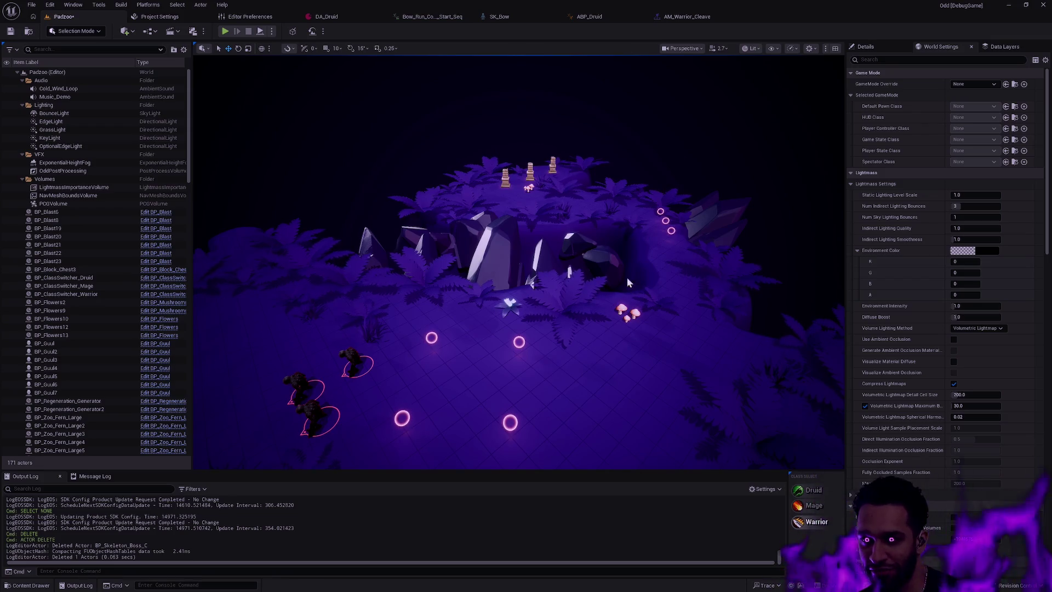
key("alt+Tab")
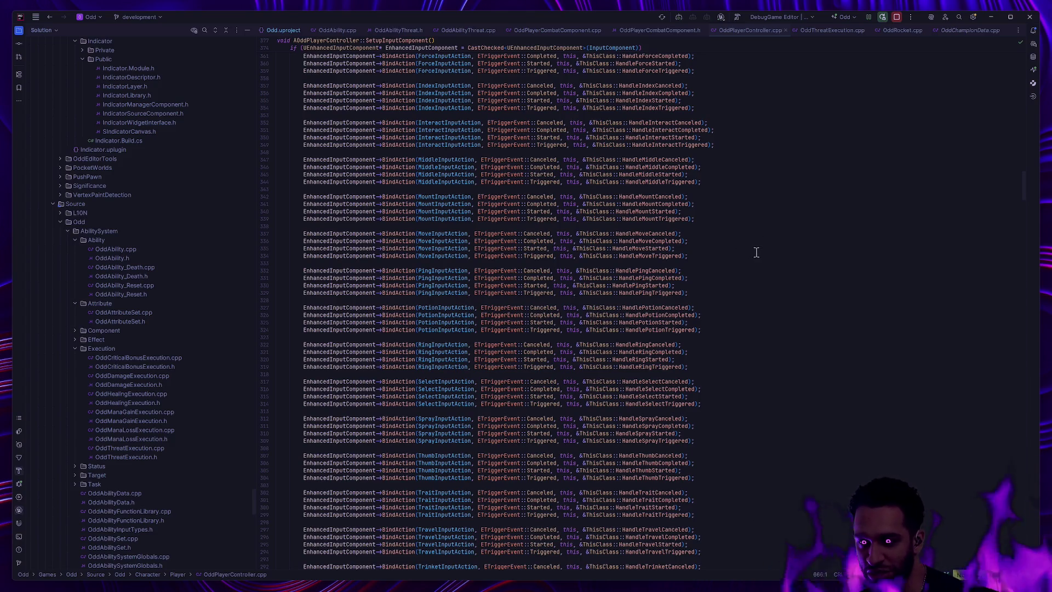
key("alt+Tab")
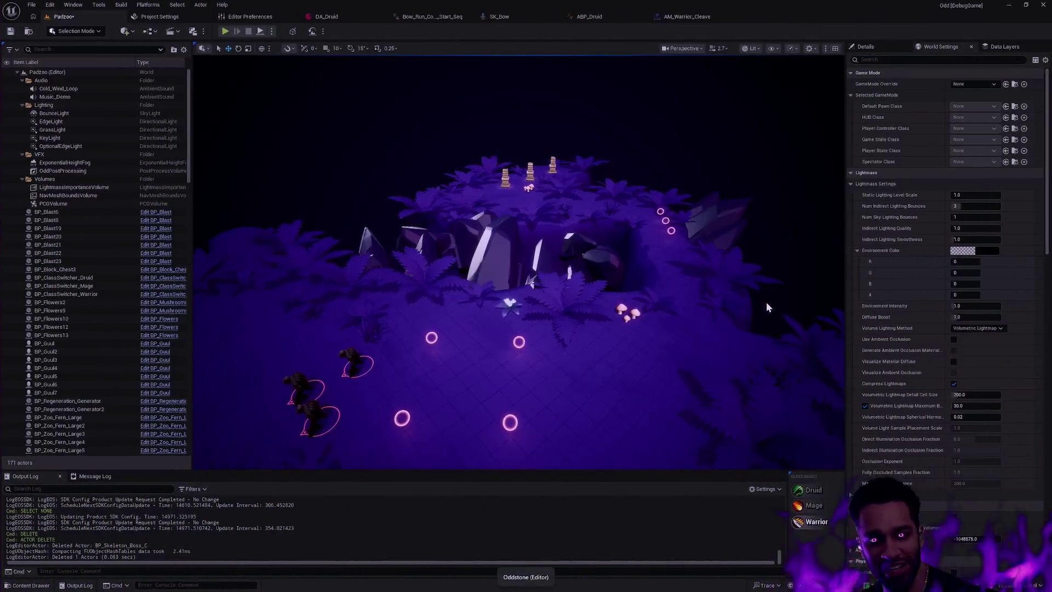
left_click_drag(520, 263, 479, 197)
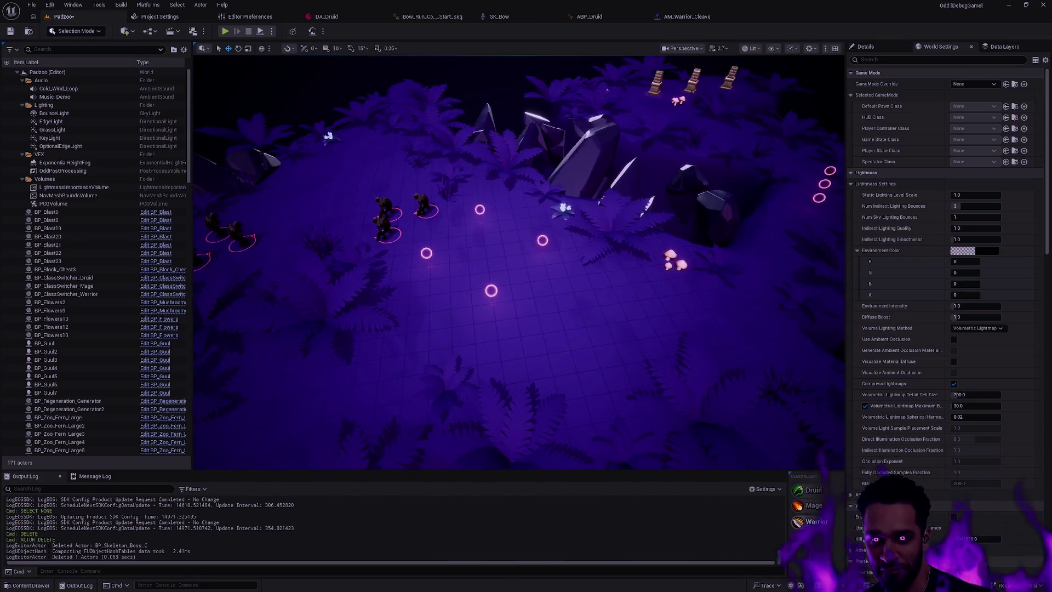
left_click_drag(602, 301, 603, 302)
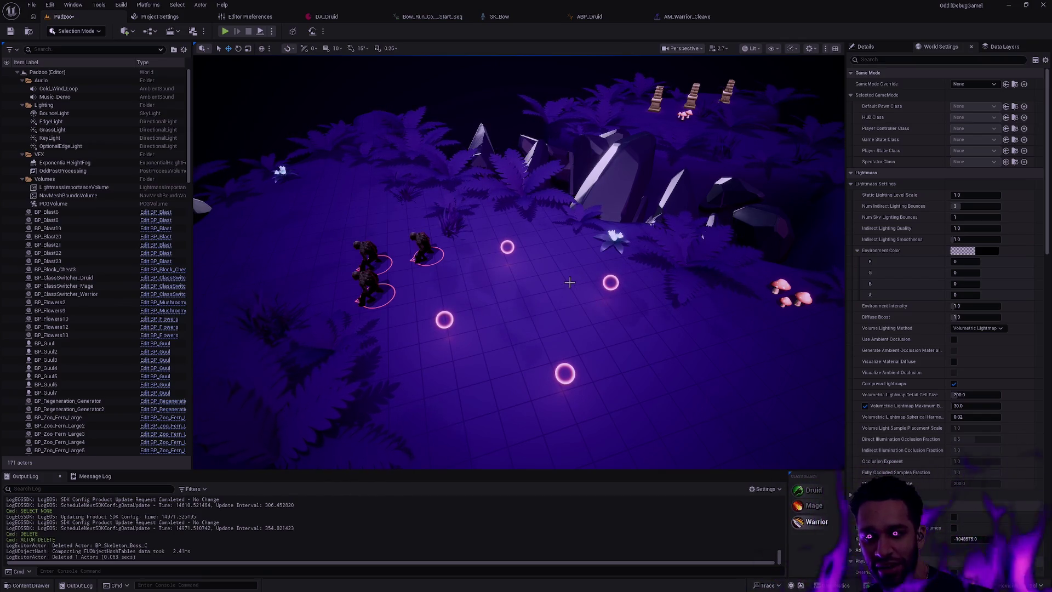
left_click_drag(575, 274, 575, 282)
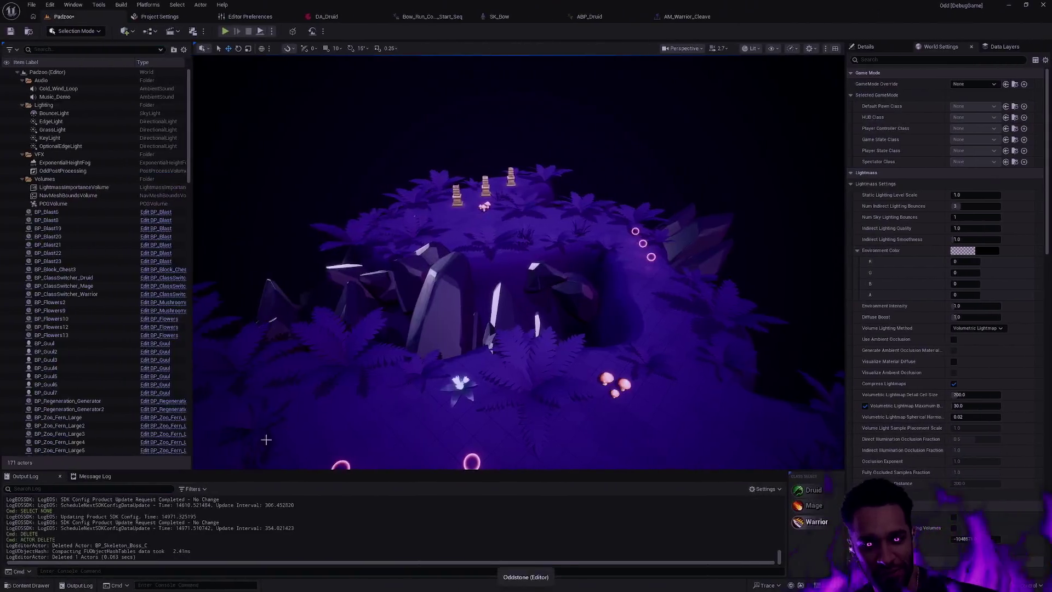
Expand the Oddstone folder tree and browse into its Character and Champion folders
scroll(86, 494, "up", 10)
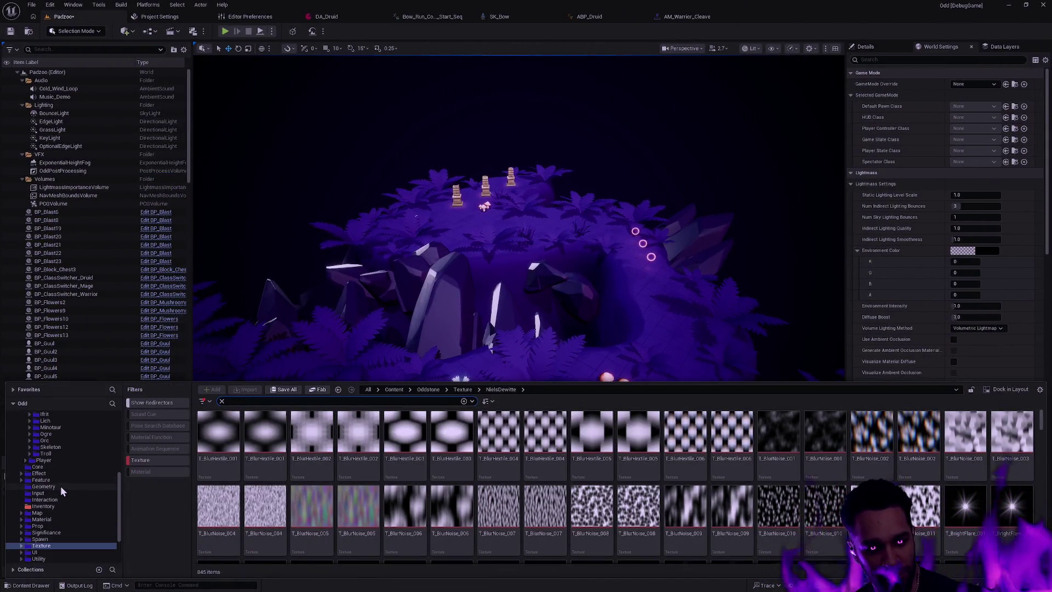
left_click(21, 512)
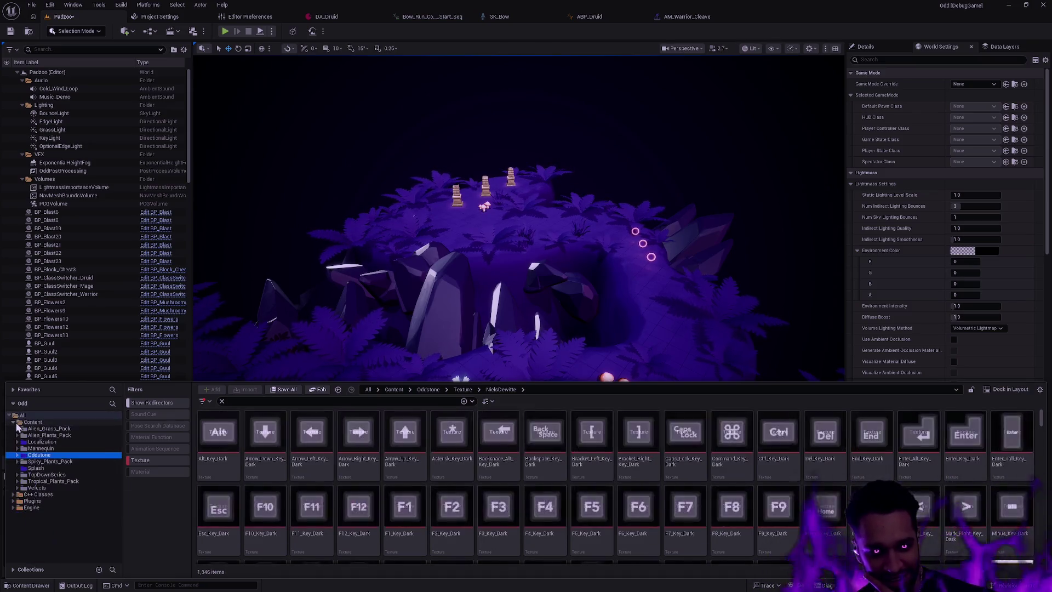
double_click(27, 421)
left_click(18, 454)
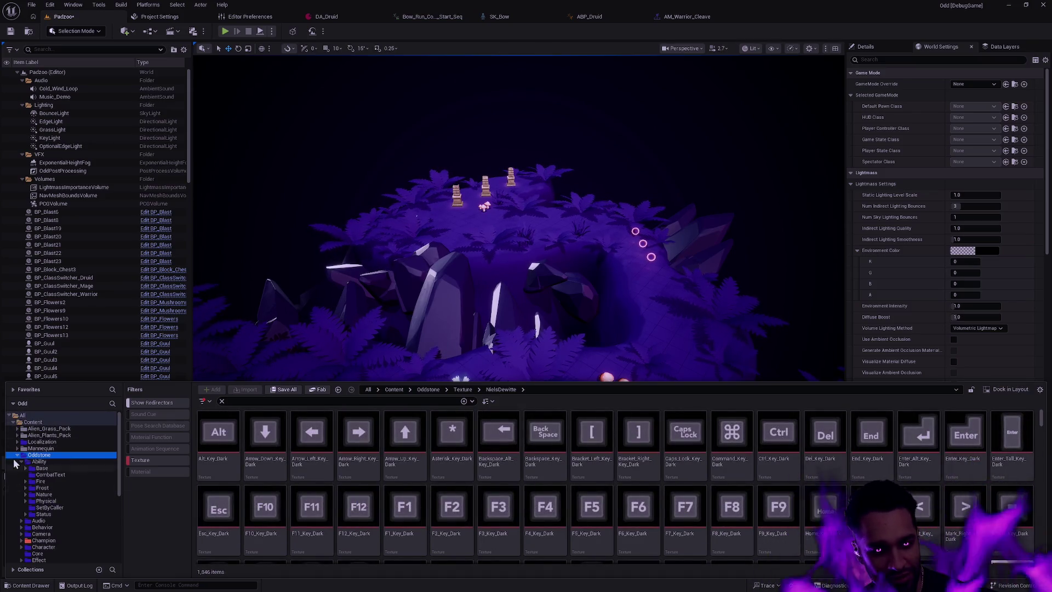
scroll(60, 491, "down", 2)
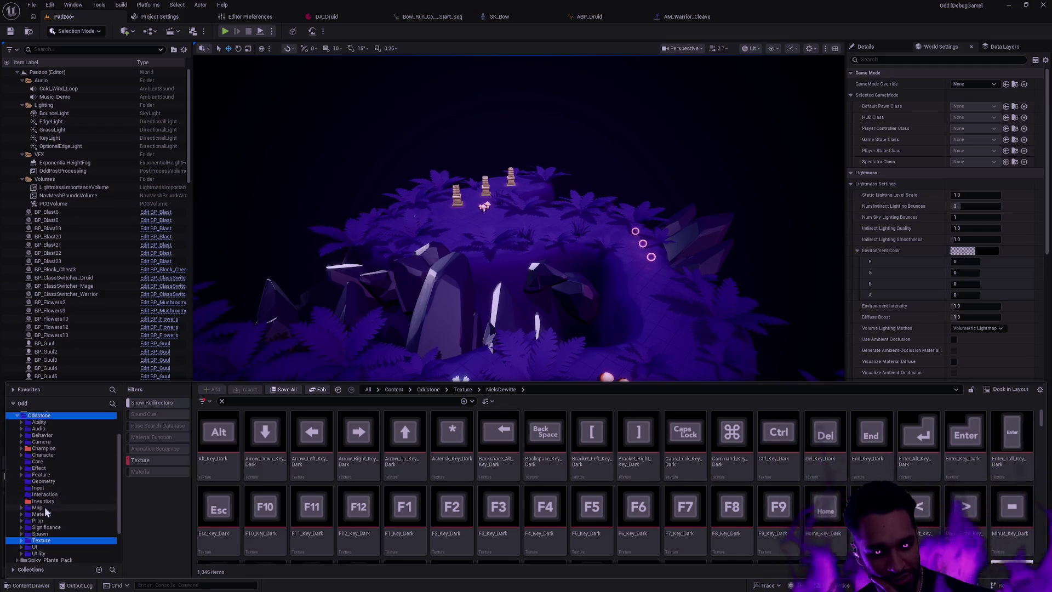
left_click(44, 507)
left_click(49, 455)
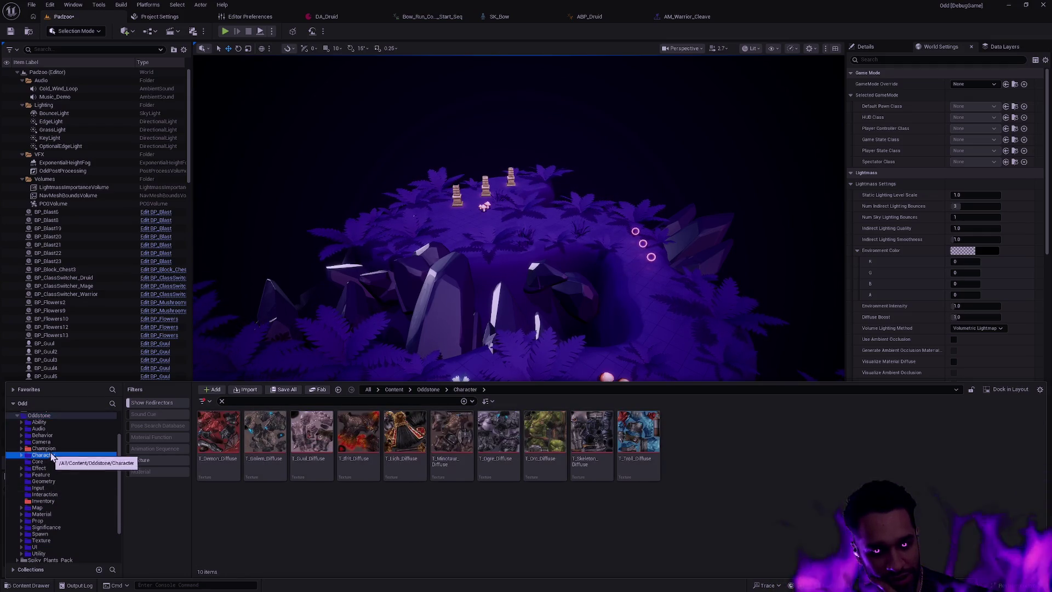
left_click(51, 448)
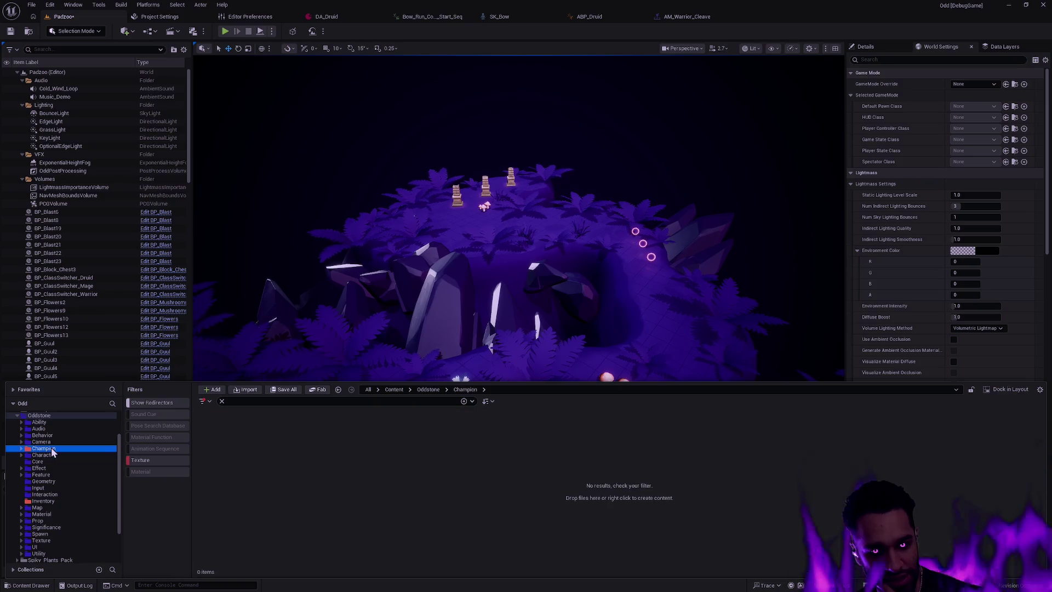
Clear the content filter, expand Champion, and show the Character/Player folder contents
left_click(222, 401)
left_click(22, 449)
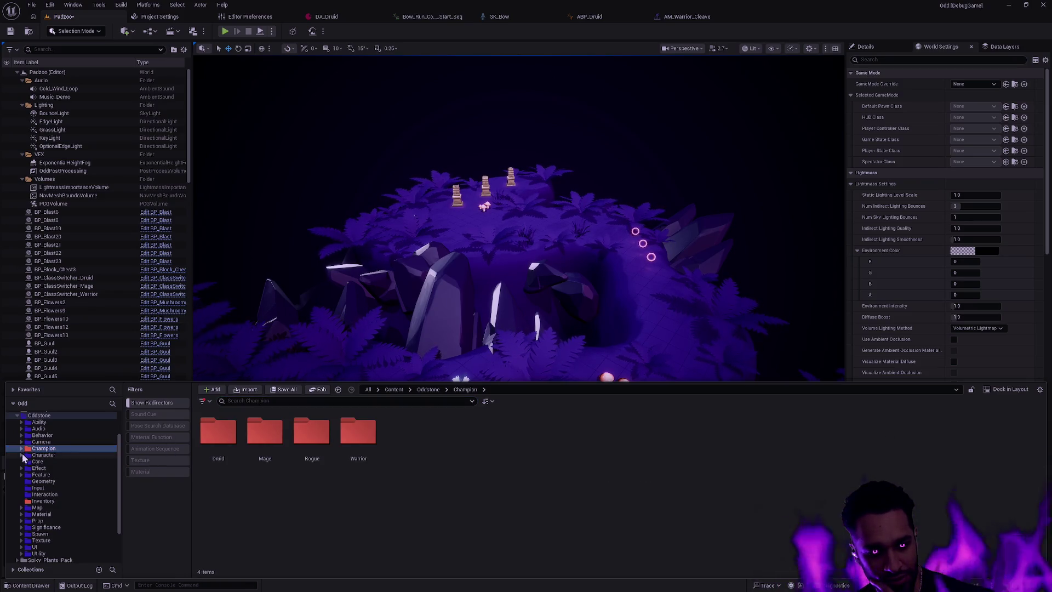
scroll(58, 461, "down", 3)
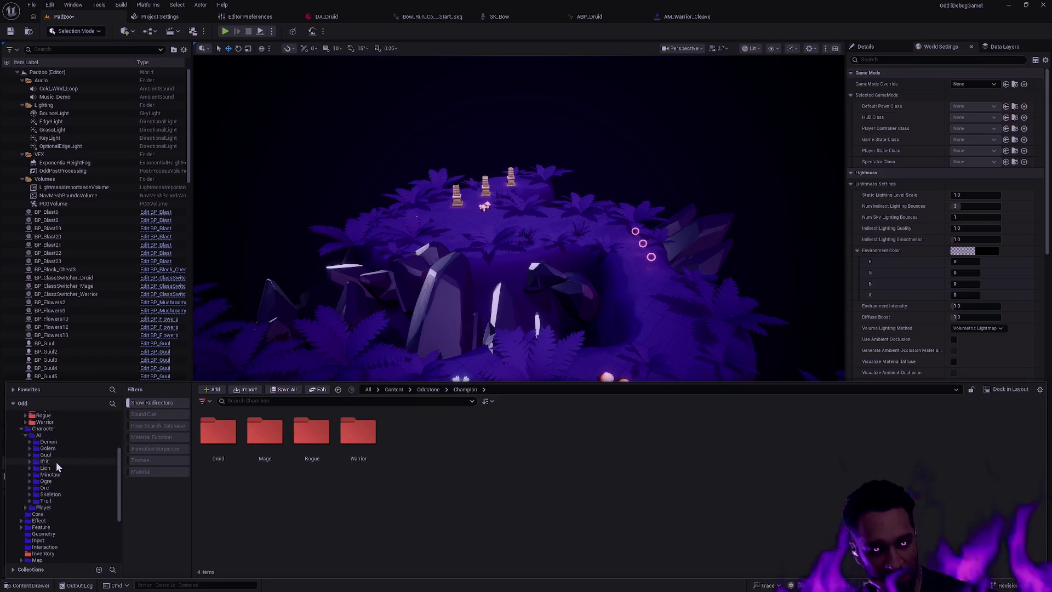
scroll(77, 466, "up", 1)
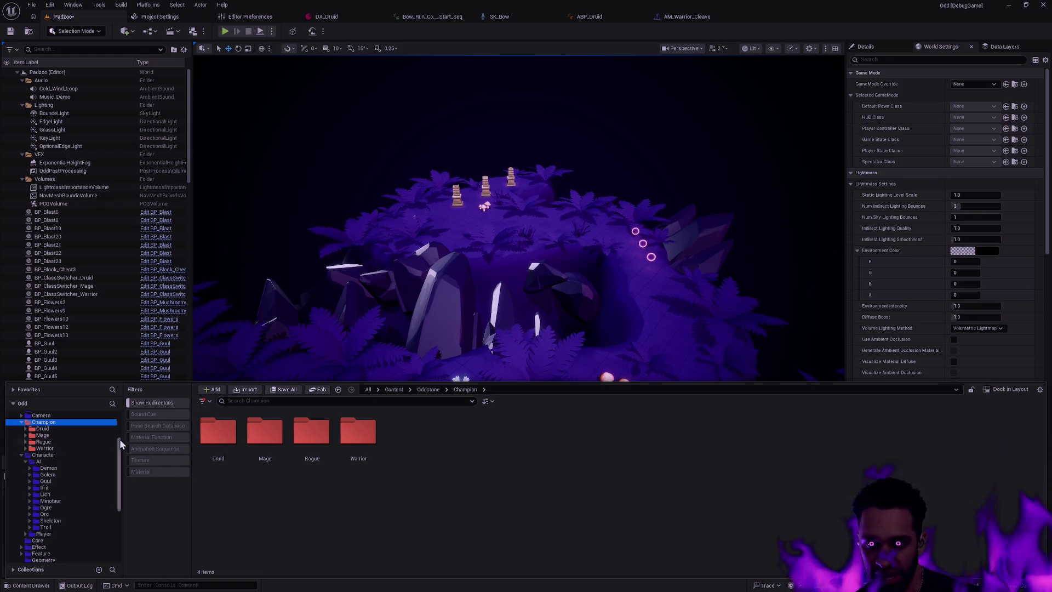
left_click(38, 533)
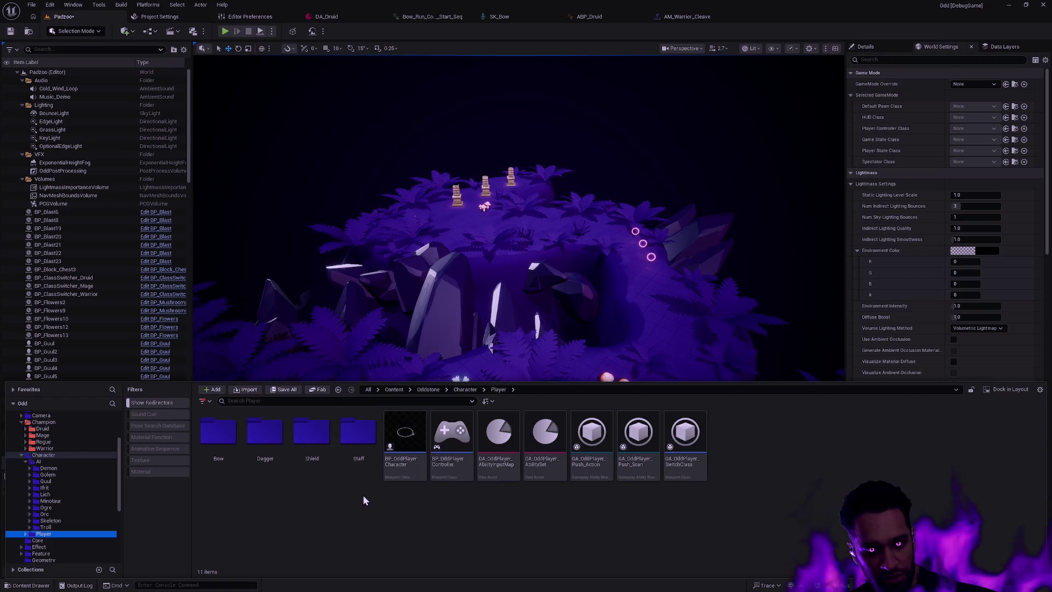
left_click_drag(357, 473, 294, 471)
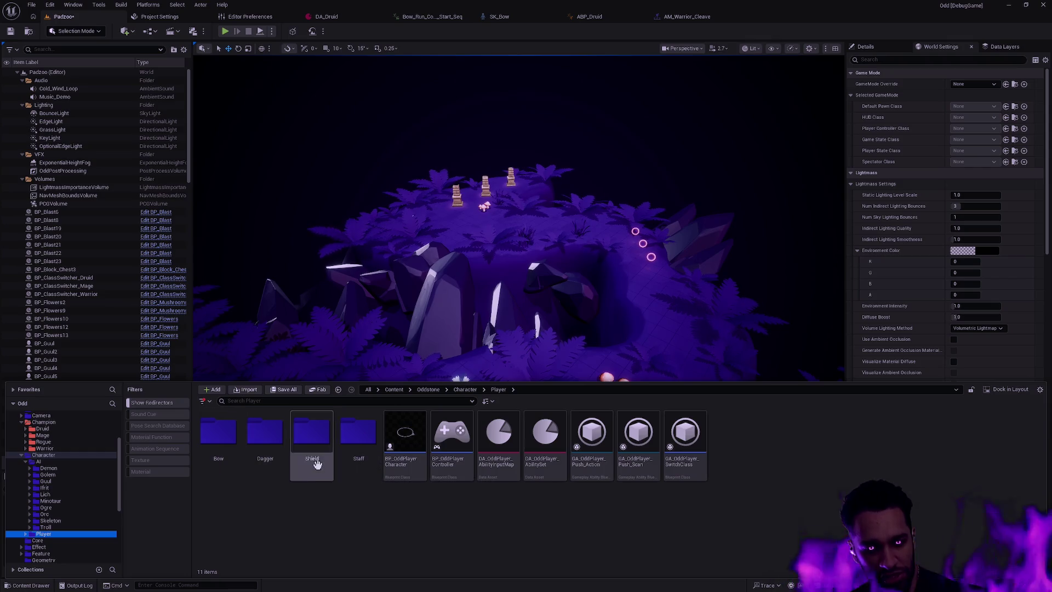
left_click(225, 453)
double_click(222, 449)
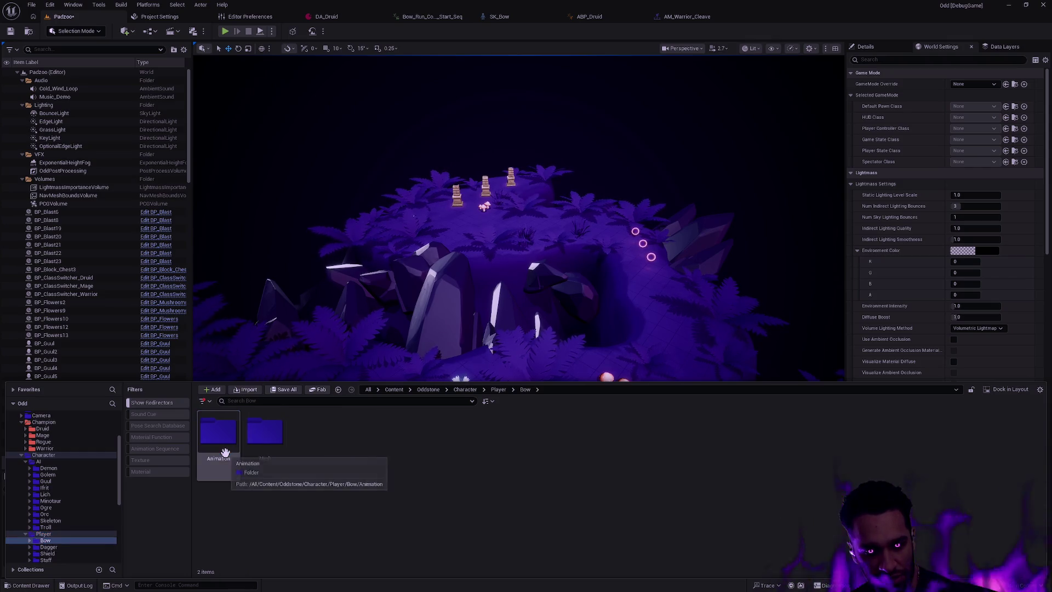
double_click(265, 443)
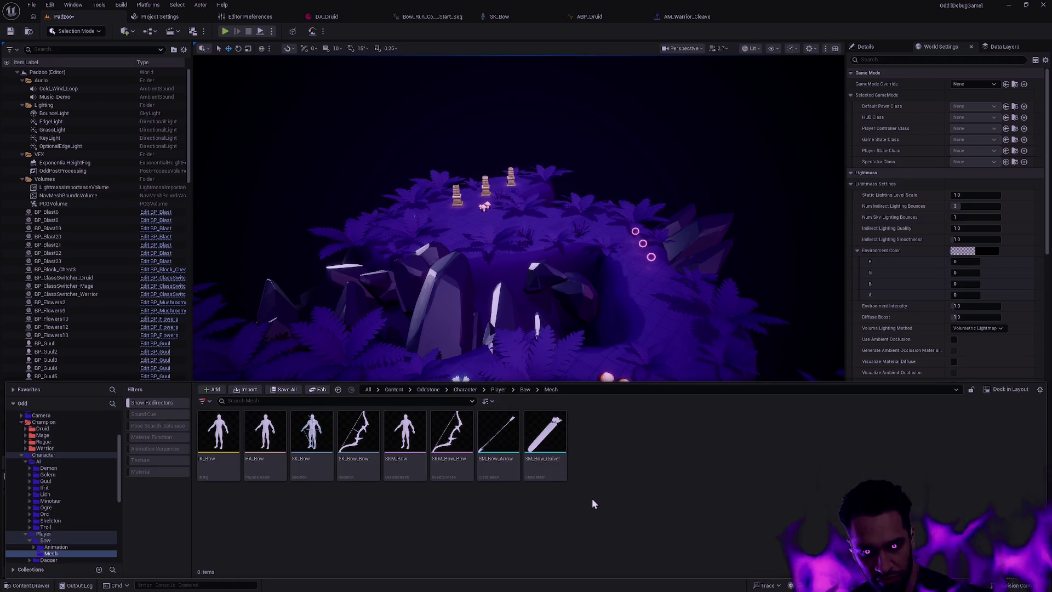
key("alt+Left")
key("alt+Left")
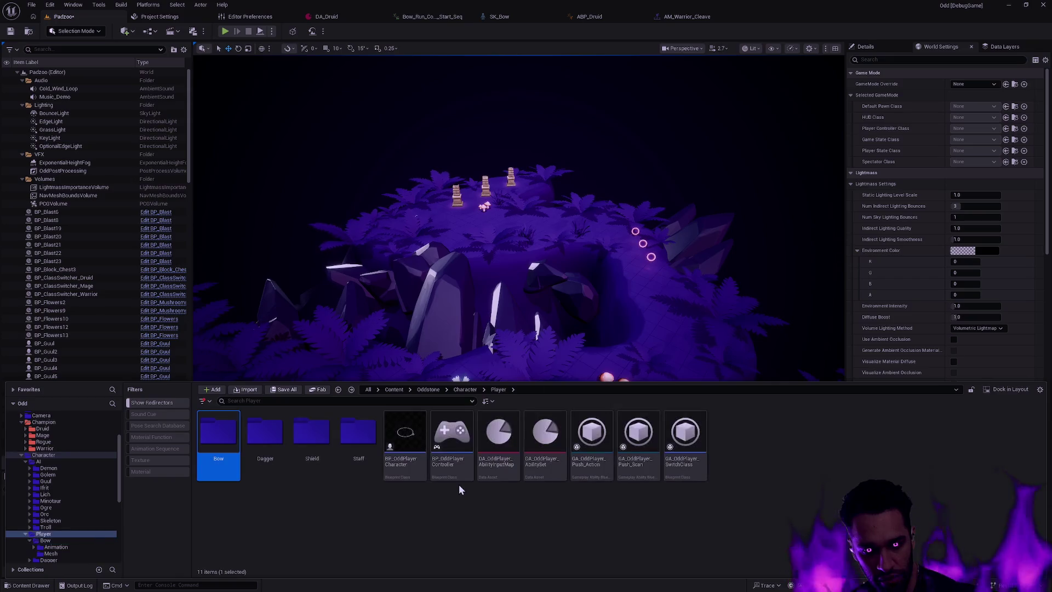
left_click(384, 493)
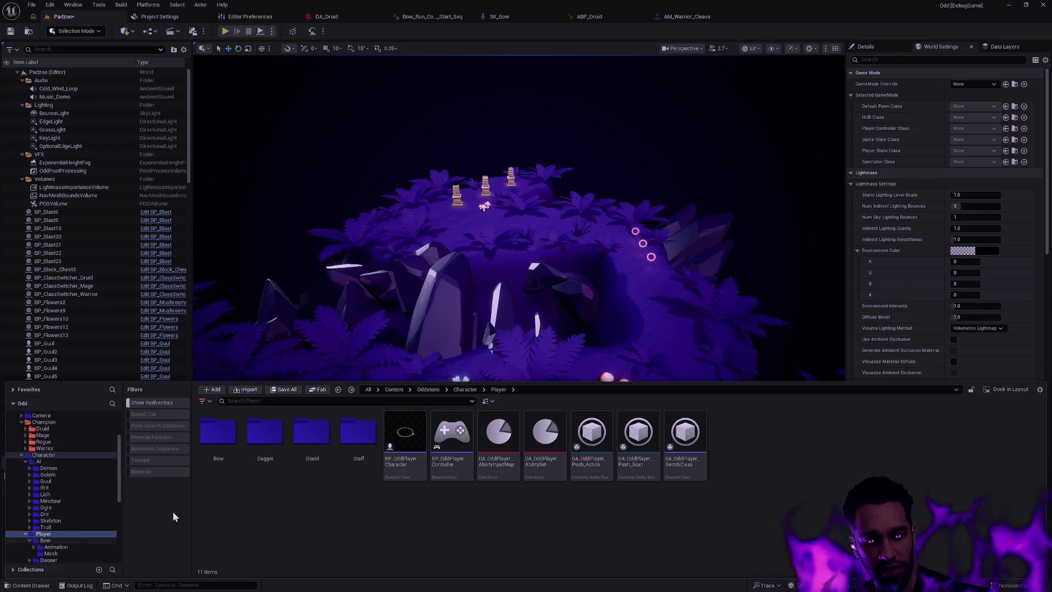
double_click(225, 438)
double_click(228, 441)
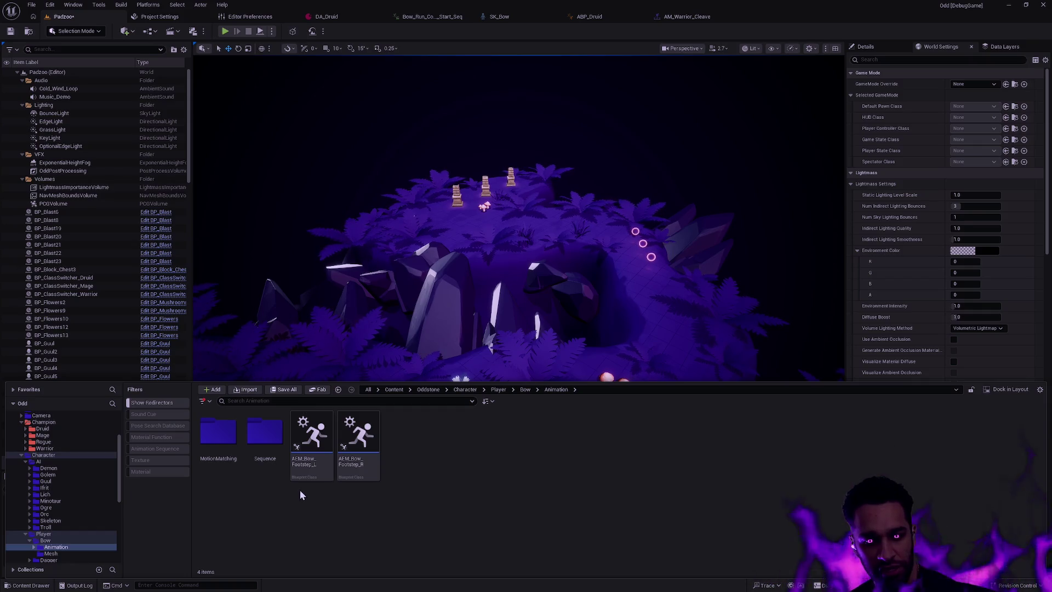
key("BackSpace")
double_click(266, 436)
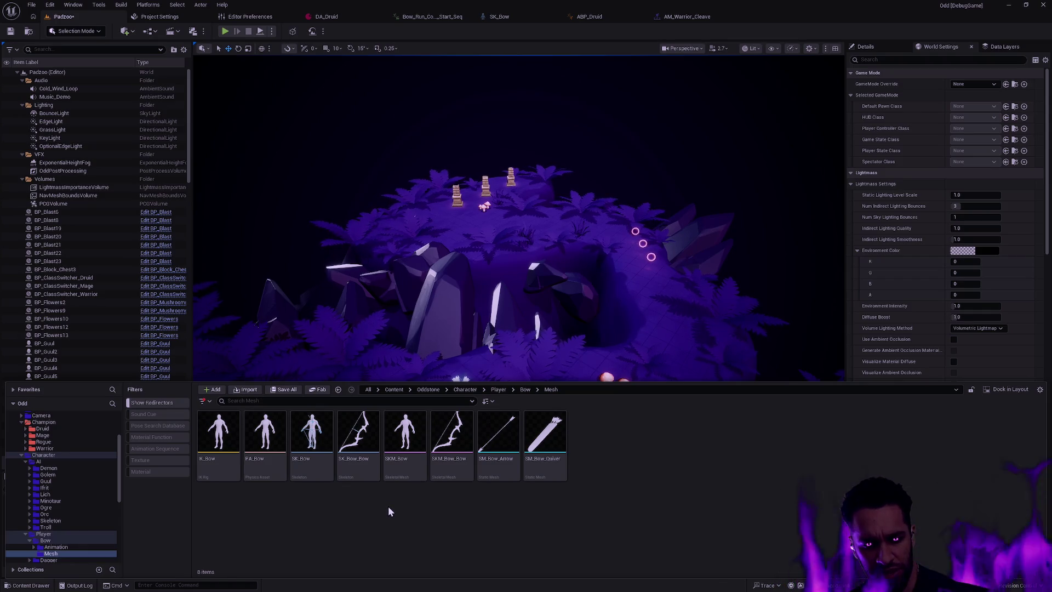
mouse_move(229, 471)
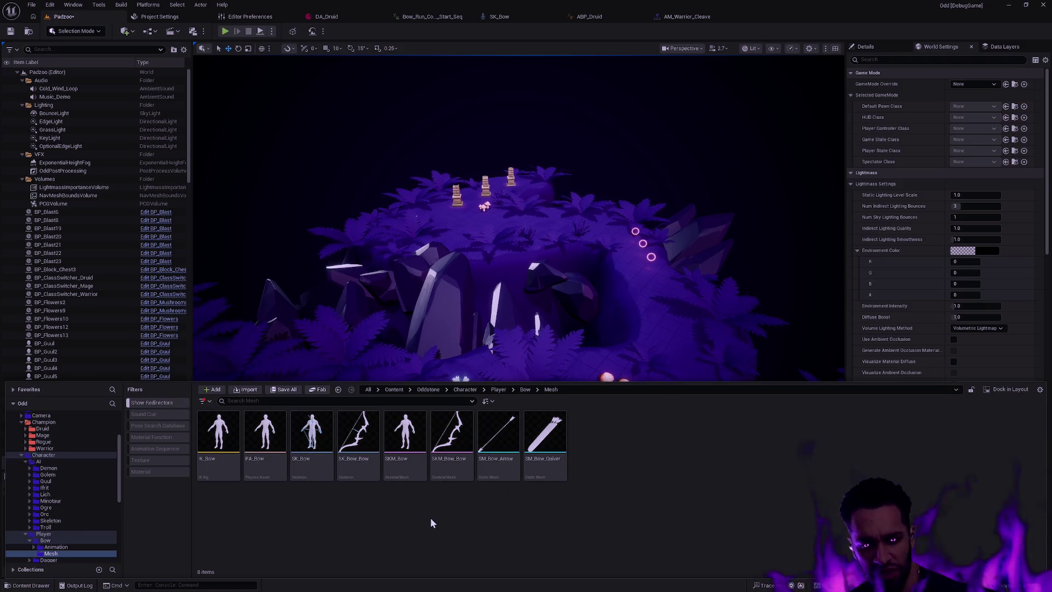
left_click(366, 472)
left_click(451, 470, "ctrl")
left_click(498, 470, "ctrl")
left_click(544, 470, "ctrl")
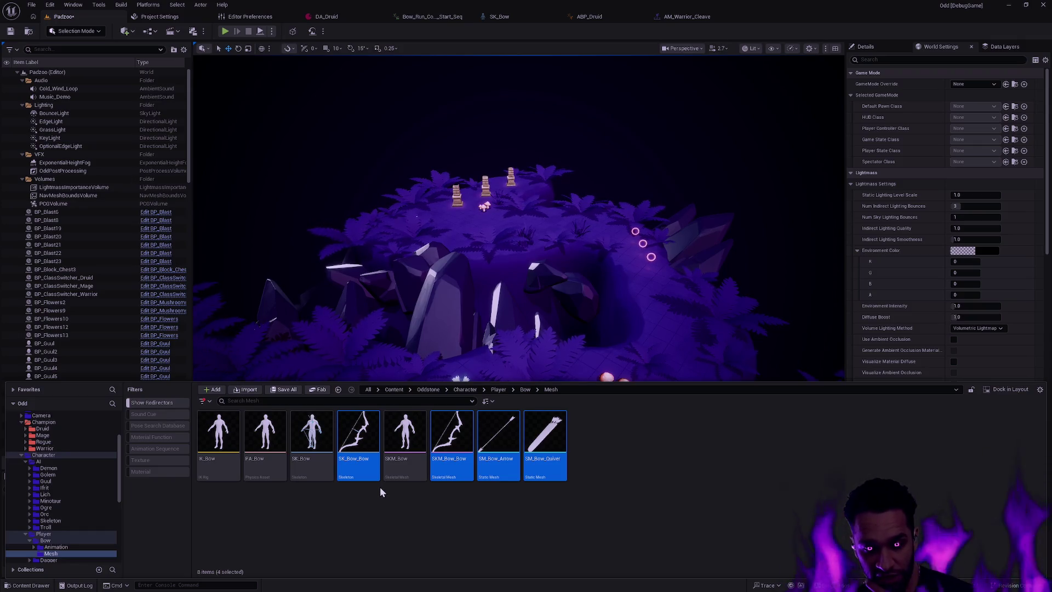
scroll(72, 515, "down", 2)
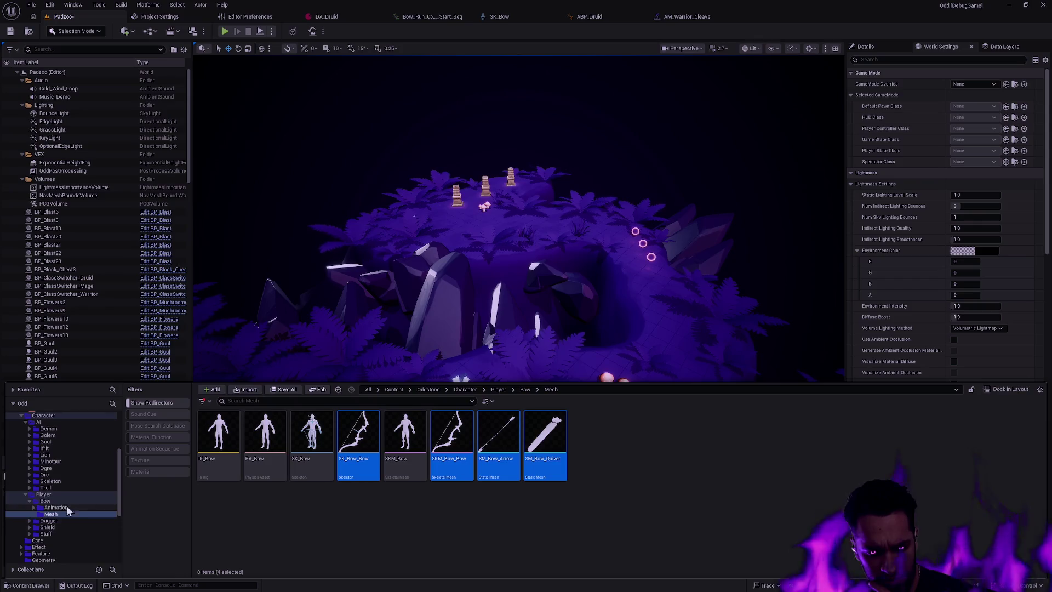
left_click(43, 494)
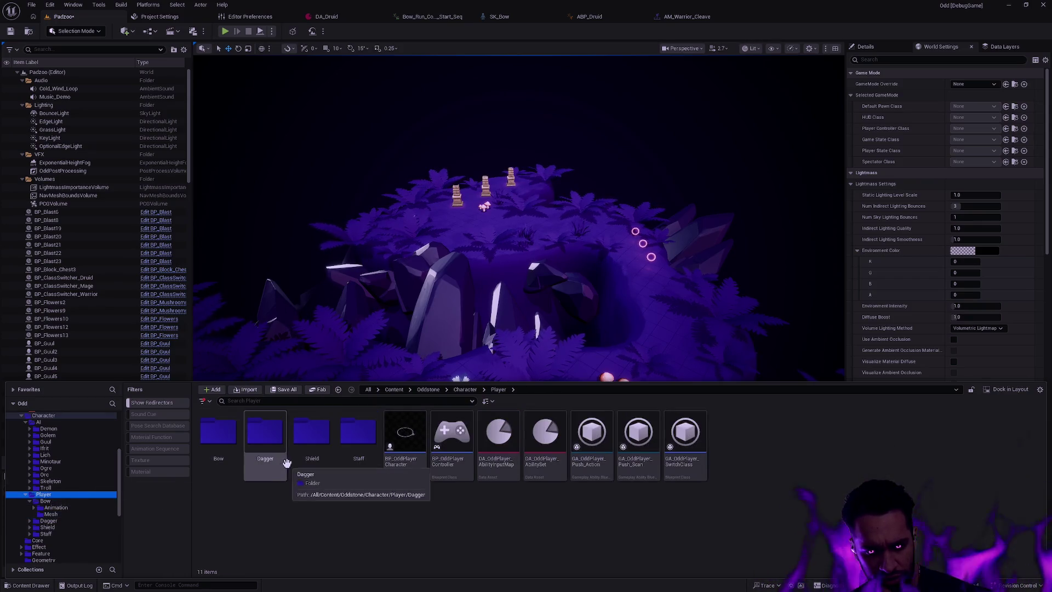